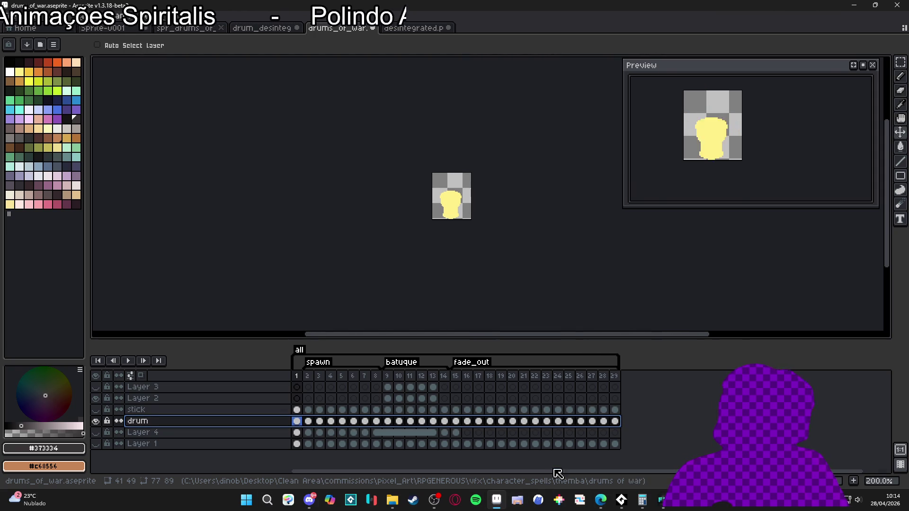
- Bring the Steam window in front of Aseprite and switch to the game library
left_click(413, 499)
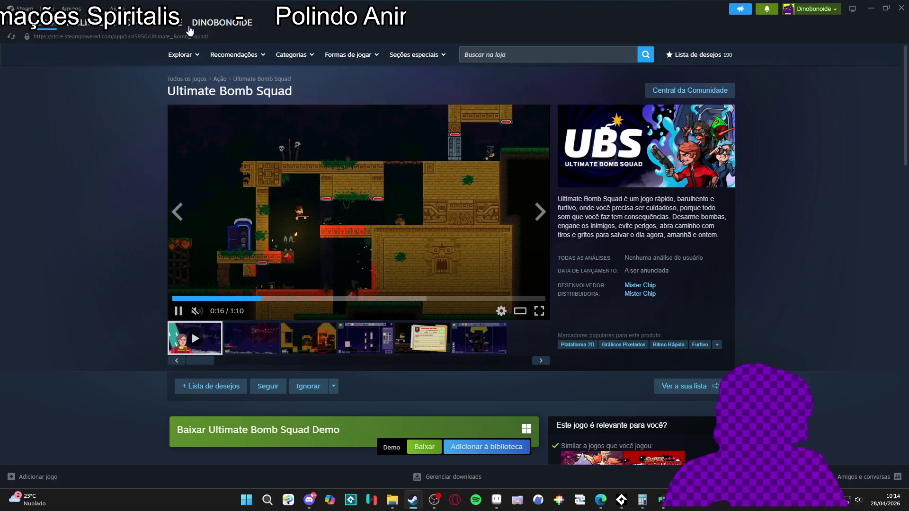
left_click(109, 24)
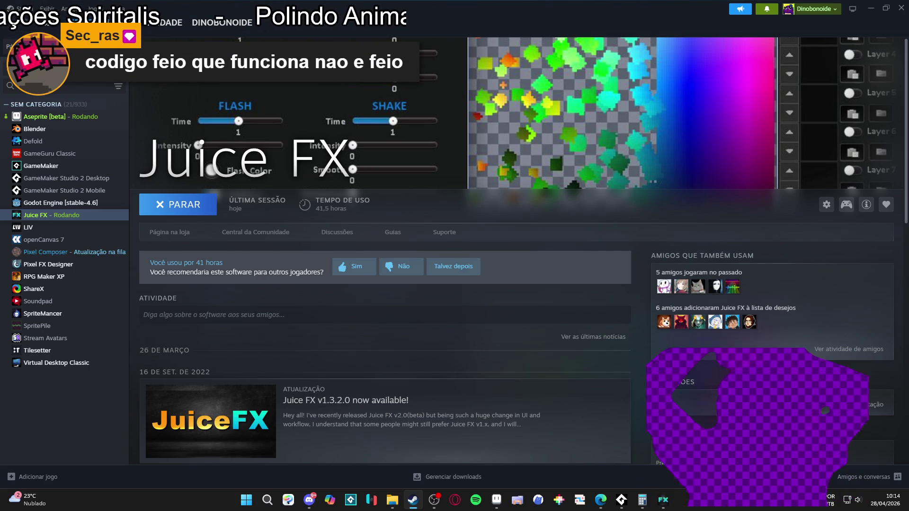
- Show the Juice FX library page in Steam via the BIBLIOTECA tab
mouse_move(109, 26)
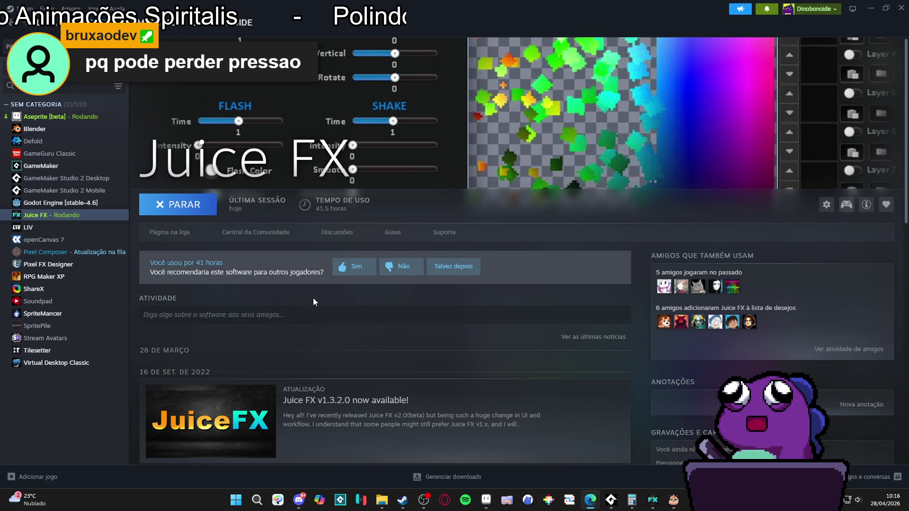
- Search the Steam library for 'game' and launch GameMaker
left_click(870, 8)
left_click(403, 500)
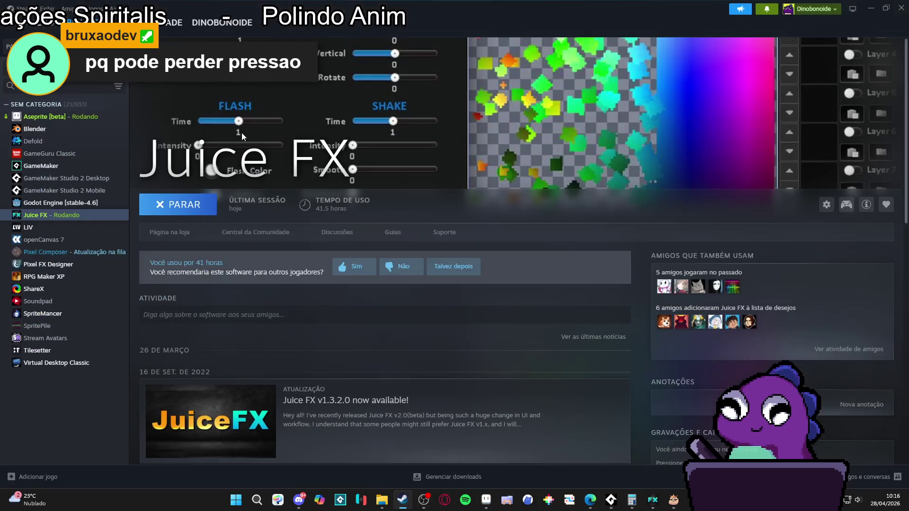
left_click(51, 87)
type("game")
left_click(41, 190)
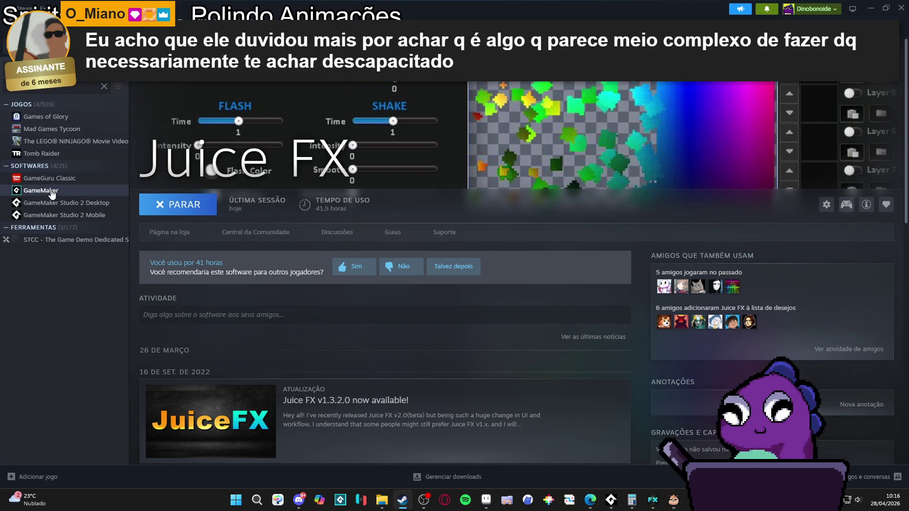
left_click(195, 209)
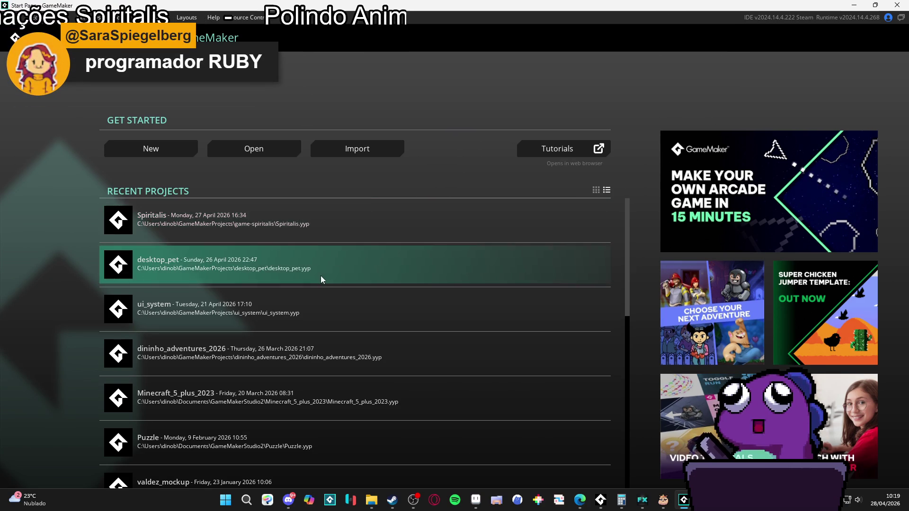
- Open the Spiritalis project and enlarge the sequence canvas and timeline area
left_click(129, 226)
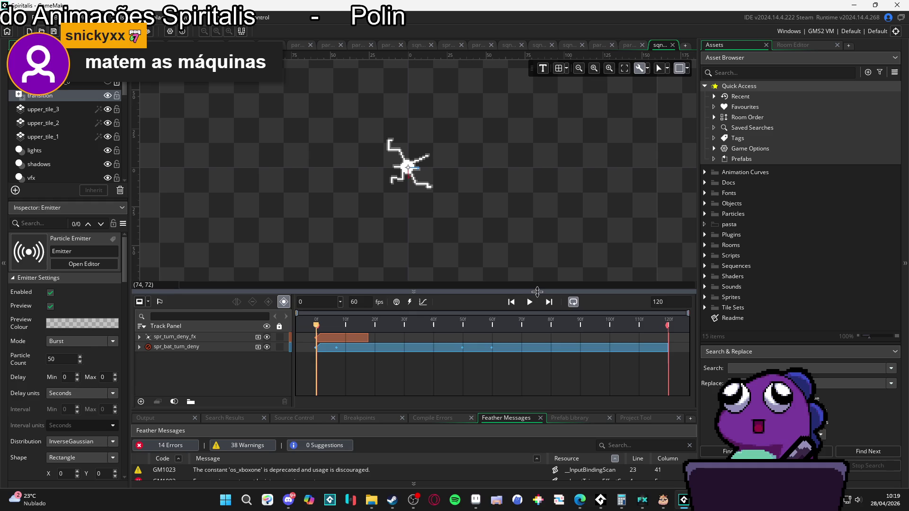
mouse_move(538, 291)
left_mouse_down()
mouse_move(540, 318)
mouse_move(535, 305)
mouse_move(525, 330)
mouse_move(529, 307)
mouse_move(541, 302)
left_mouse_up()
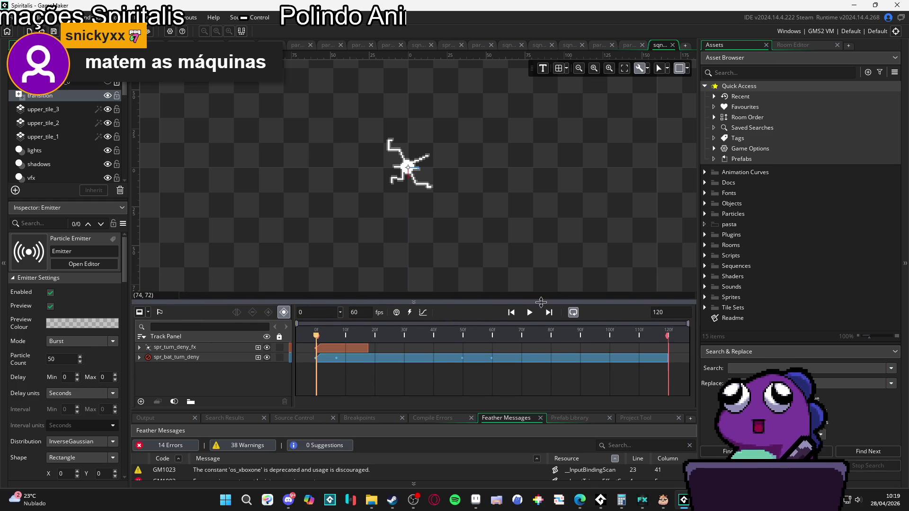
left_click_drag(699, 247, 704, 251)
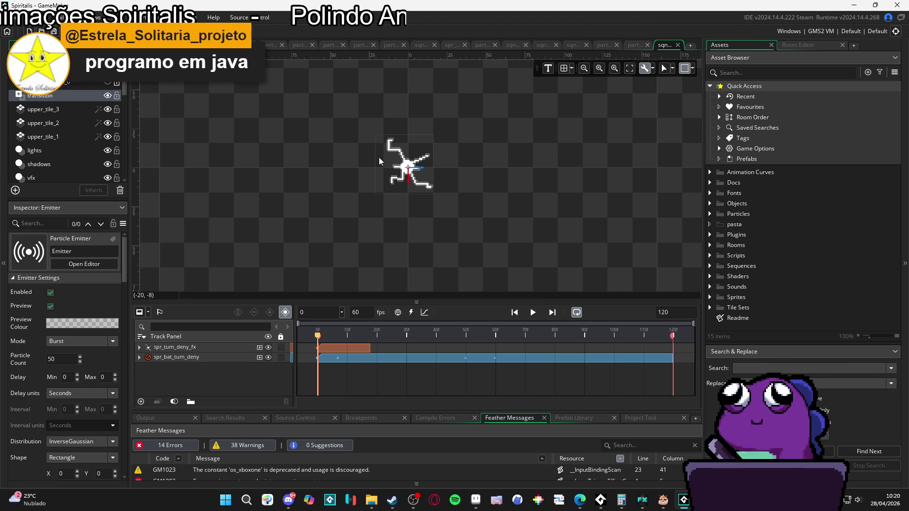
- Select the spr_bat_turn_deny track and play and pause the sequence preview several times
left_click(412, 178)
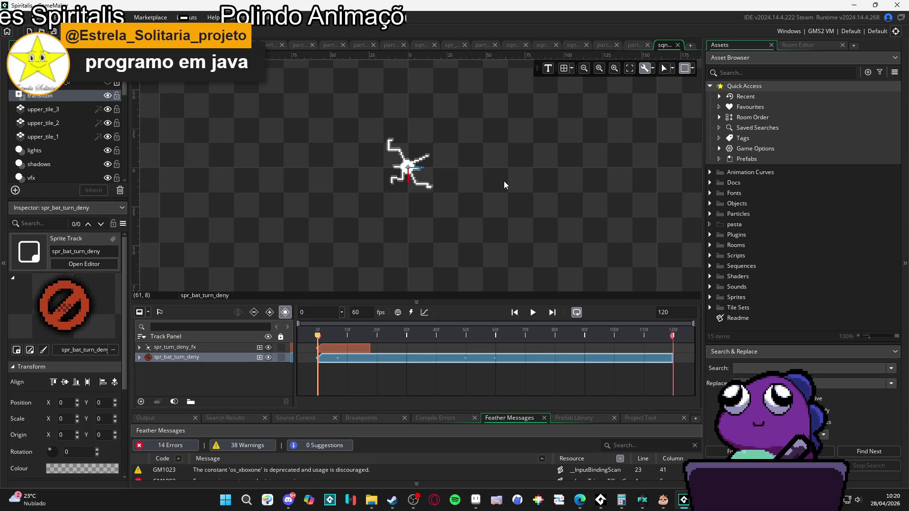
key("space")
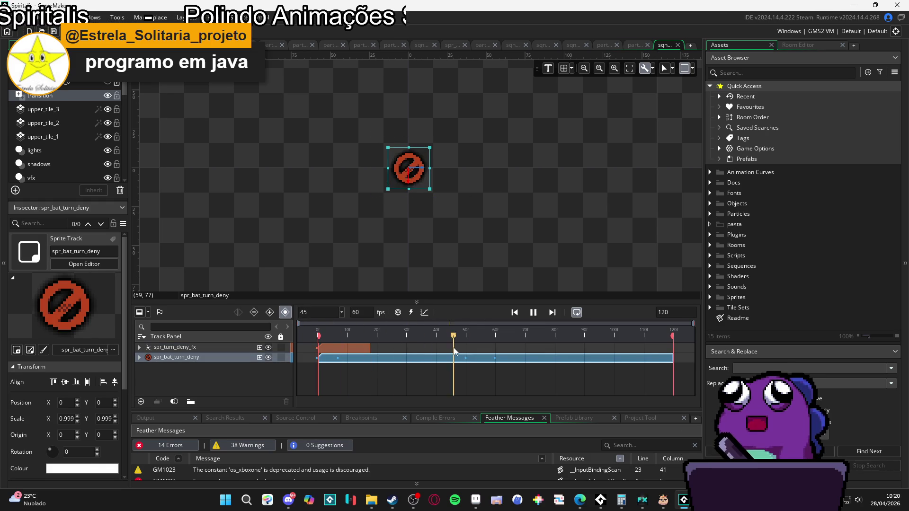
key("space")
key("space")
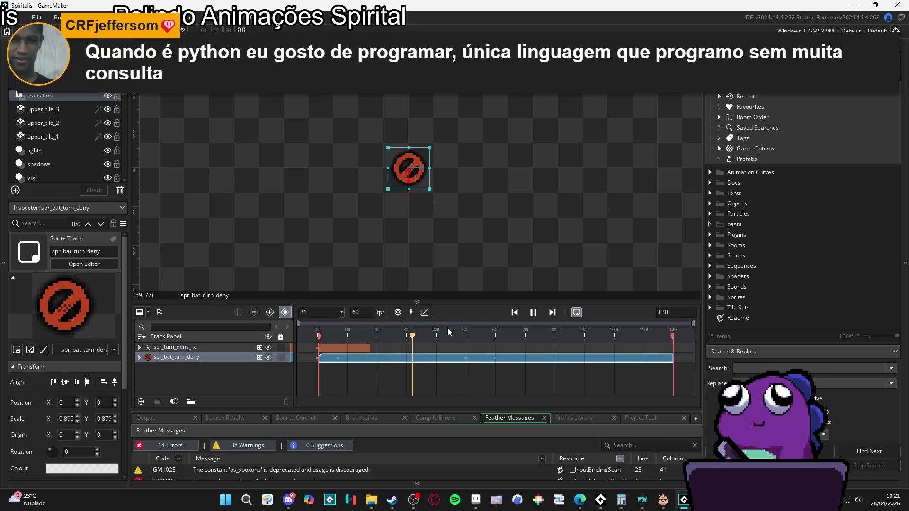
key("space")
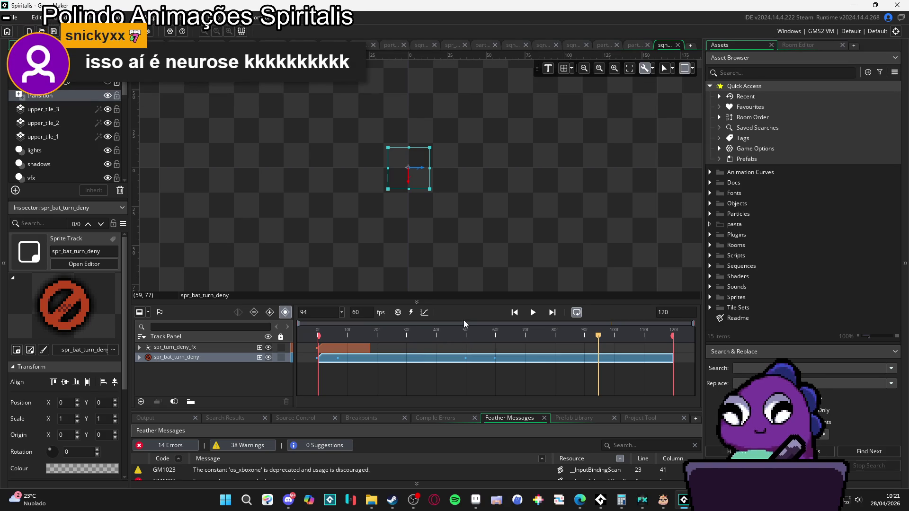
key("space")
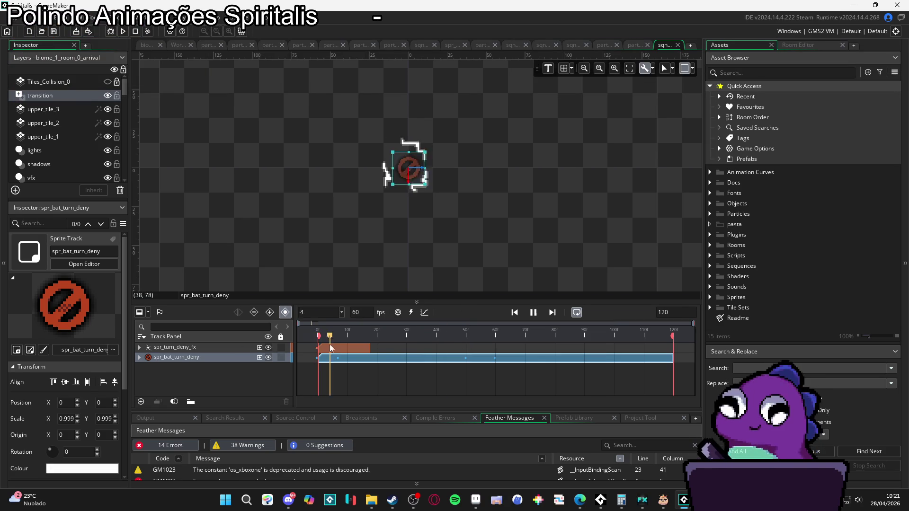
key("space")
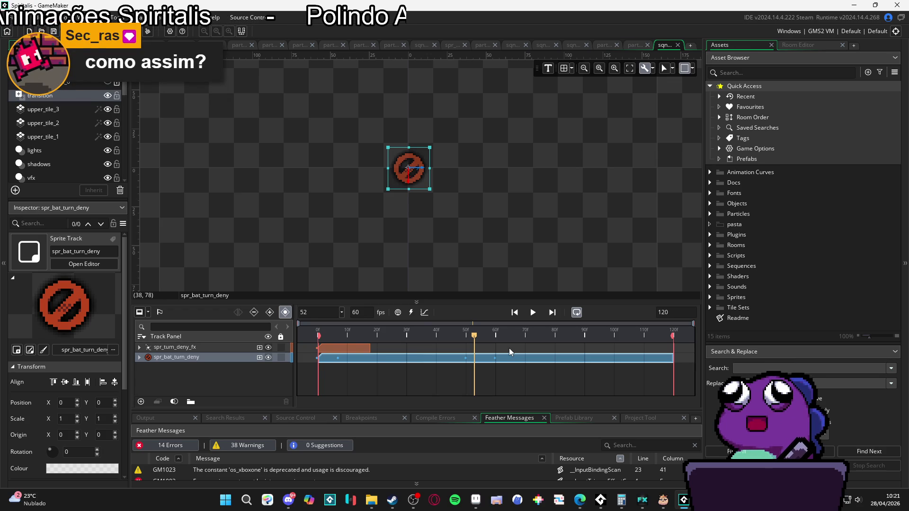
key("space")
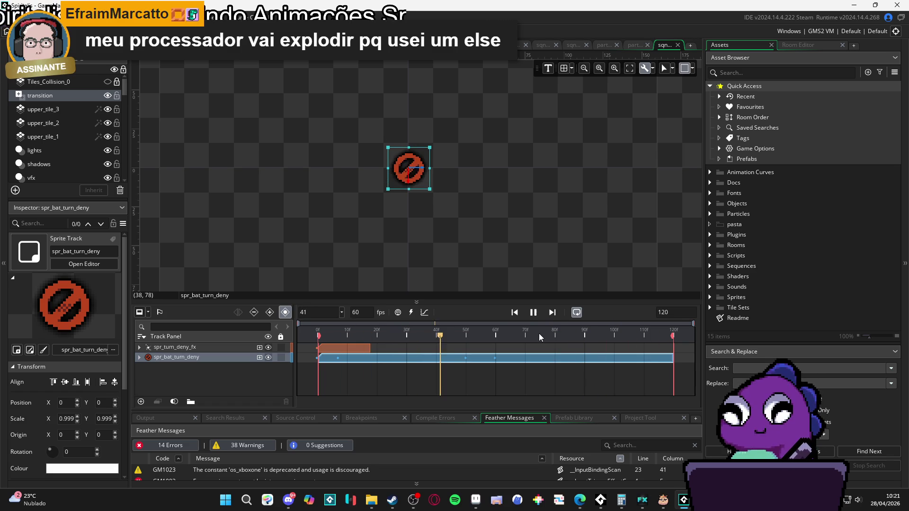
key("space")
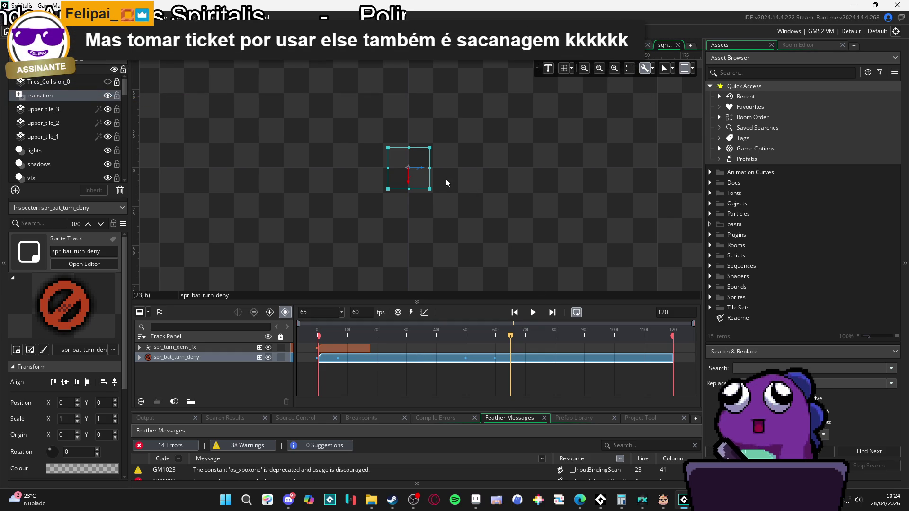
- Deselect the sprite and settle the sequence preview on frame 39
scroll(446, 178, "up", 1)
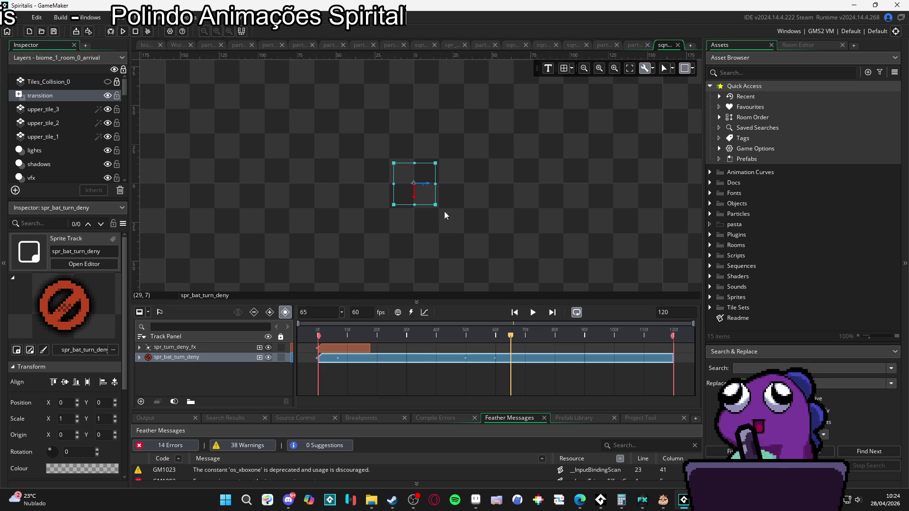
left_click(385, 229)
left_click(416, 199)
left_click(486, 217)
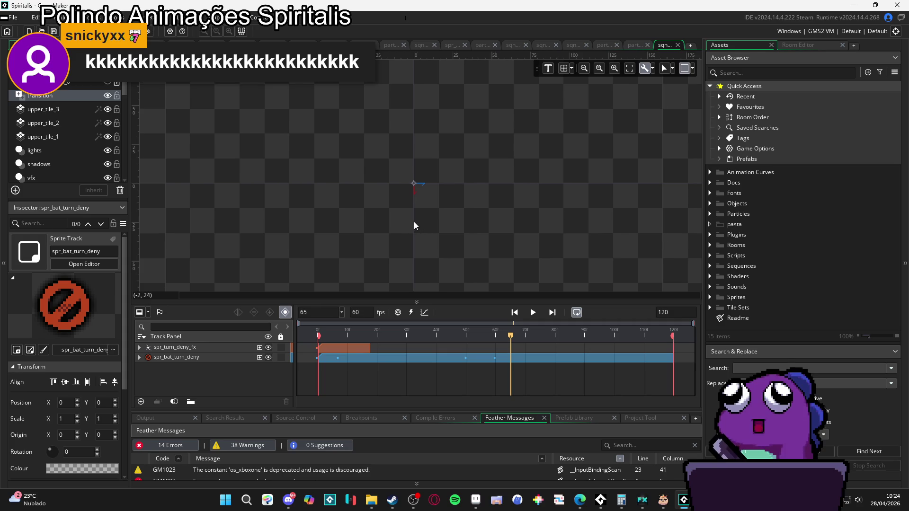
left_click_drag(413, 222, 419, 221)
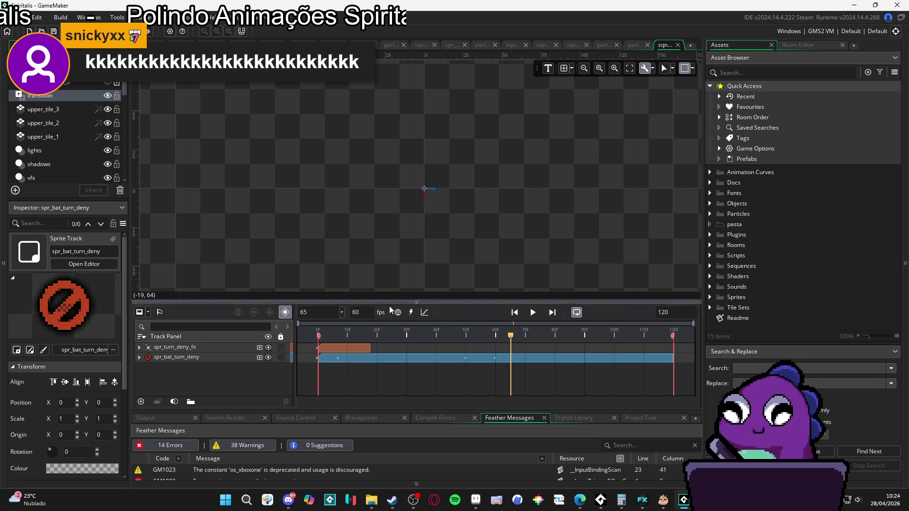
left_click_drag(401, 334, 346, 337)
key("space")
key("space")
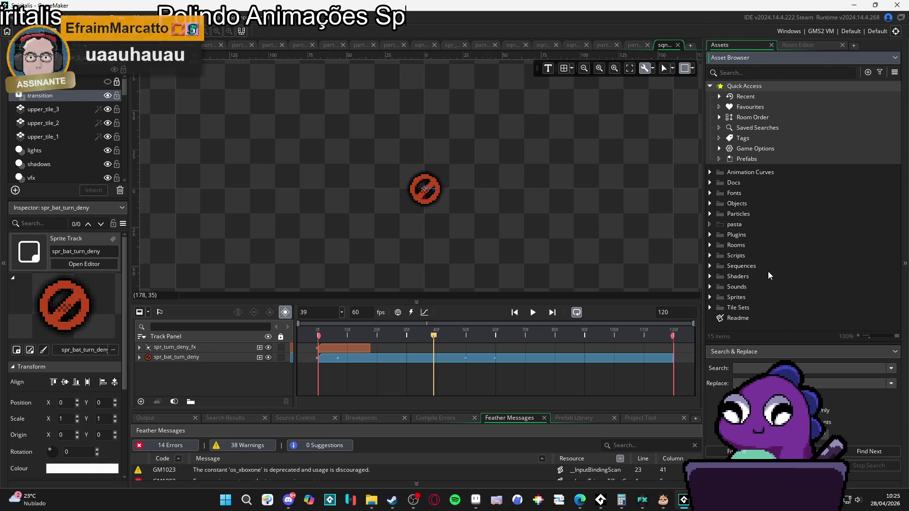
left_click(710, 246)
- Expand the Sequences > Party > Abilities > Char 3 asset folders
left_click(709, 246)
left_click(710, 247)
left_click(710, 246)
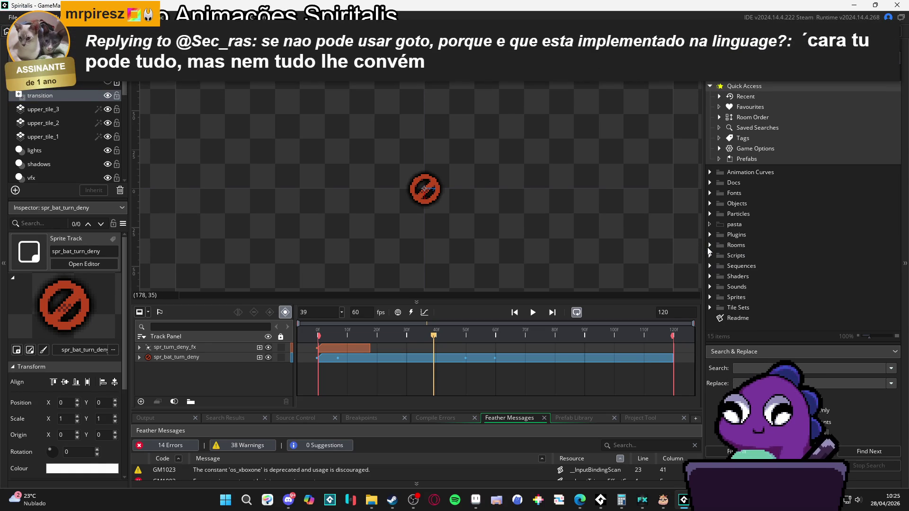
left_click(718, 271)
scroll(722, 276, "down", 3)
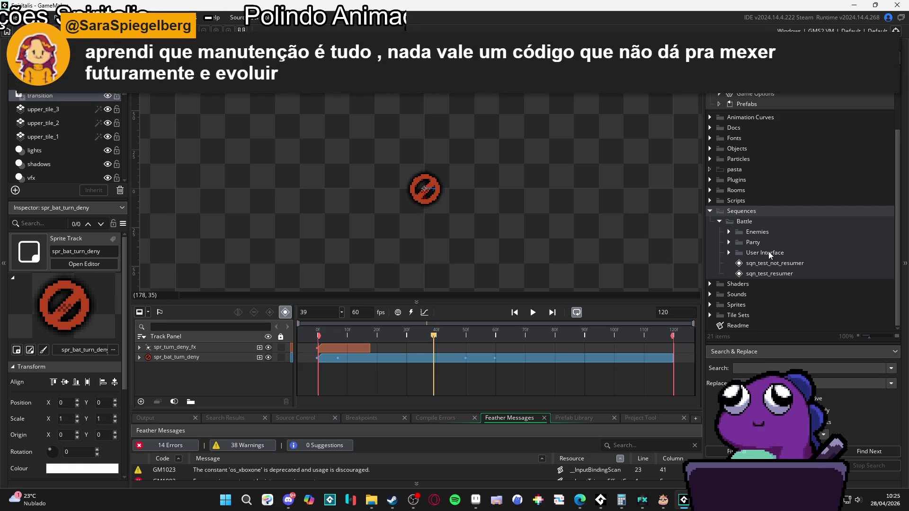
left_click(732, 232)
left_click(728, 232)
left_click(729, 239)
left_click(728, 242)
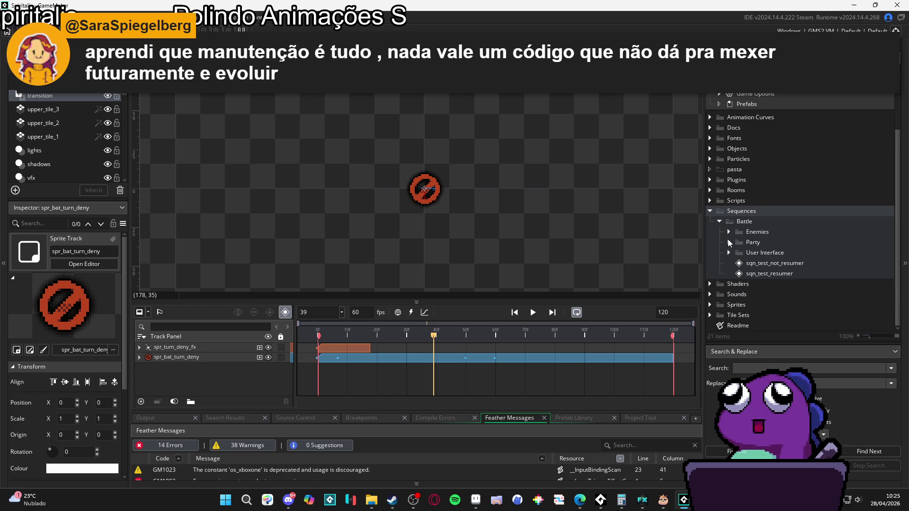
left_click(728, 252)
left_click(728, 252)
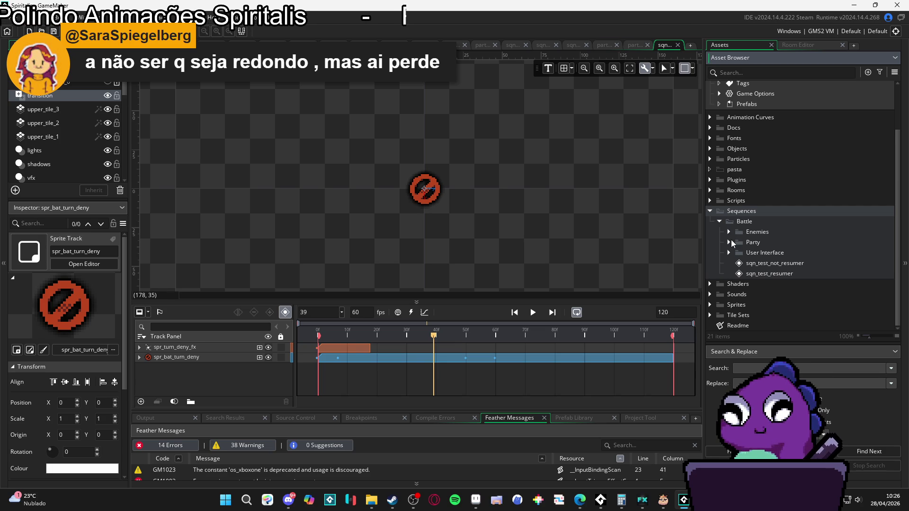
left_click(731, 240)
left_click(748, 294)
- Create a new group in Char 3, then delete the unwanted group1
right_click(765, 294)
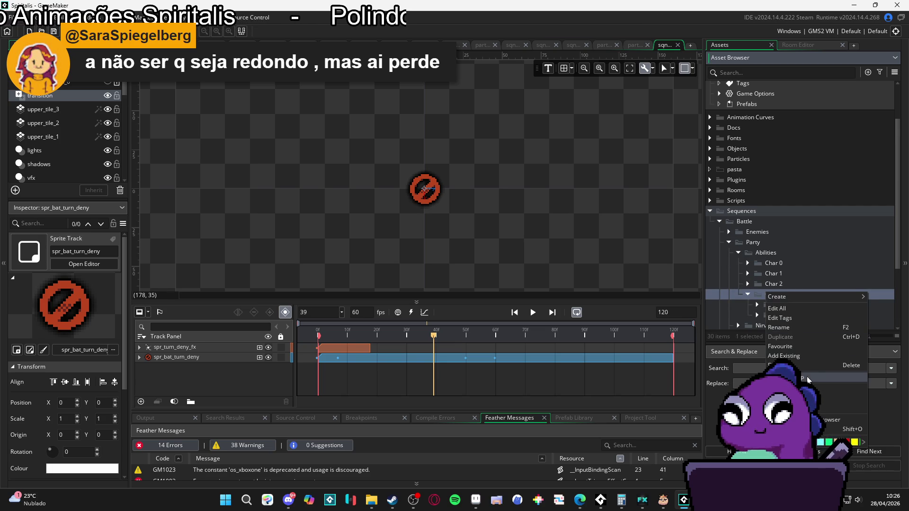
left_click(794, 308)
key("Return")
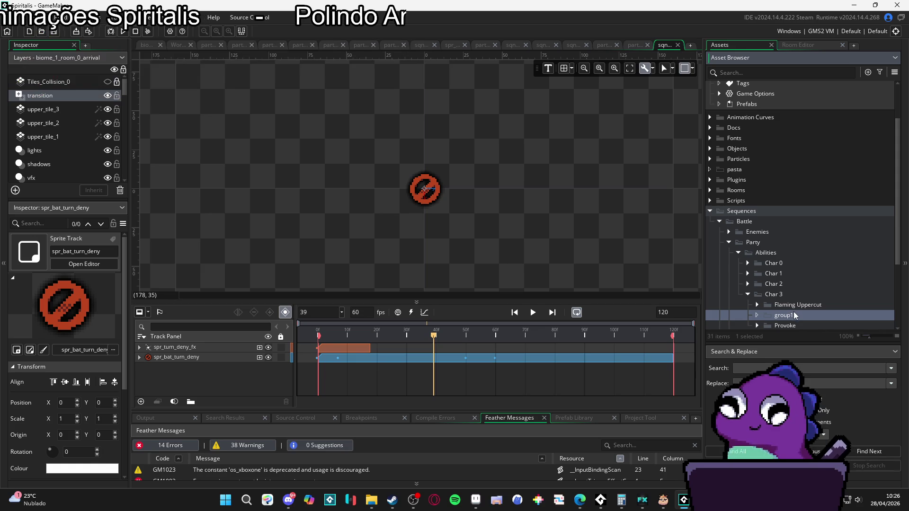
key("Delete")
left_click(478, 265)
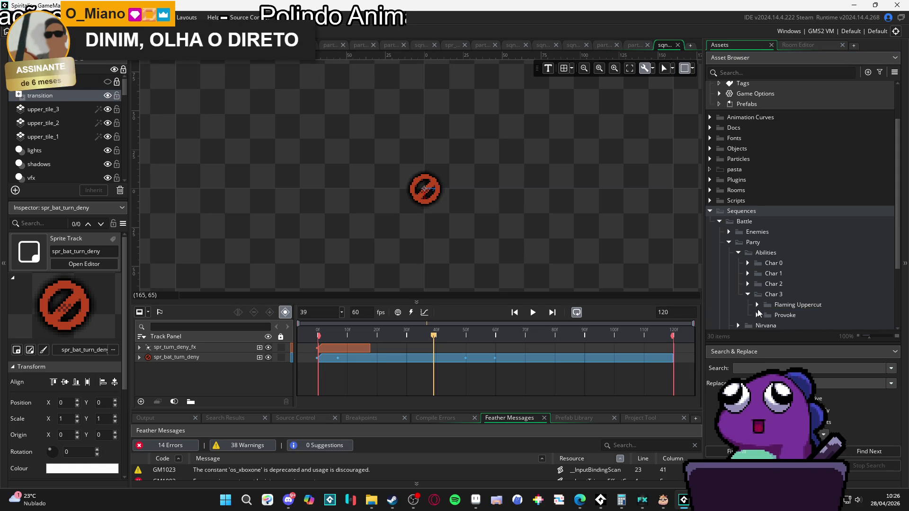
- Quit GameMaker, saving the Spiritalis project
scroll(616, 254, "down", 3)
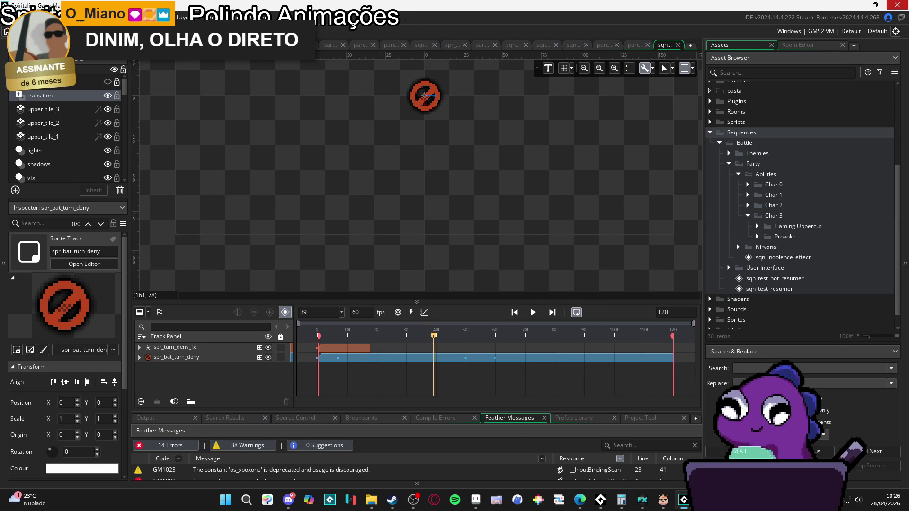
left_click(897, 5)
left_click(498, 277)
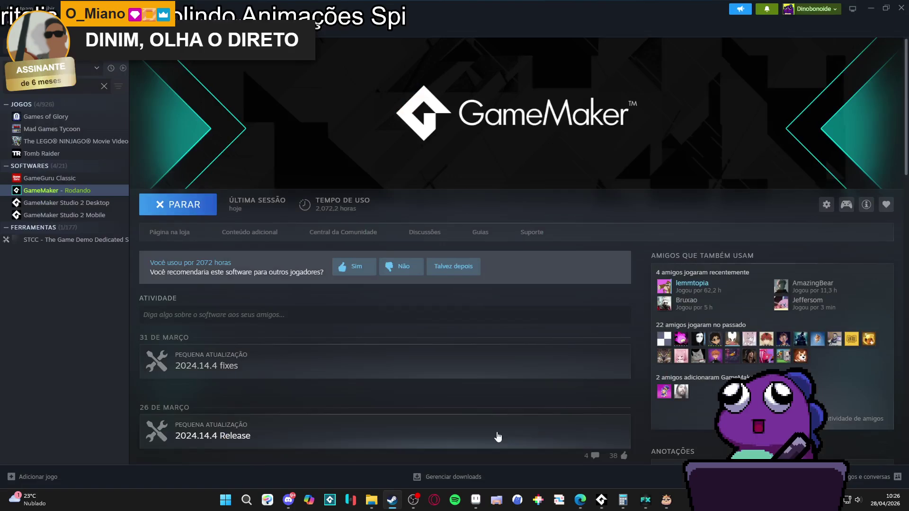
- Launch GitHub Desktop and request discarding all 189 changed files
left_click(236, 500)
type("github desktop")
key("Return")
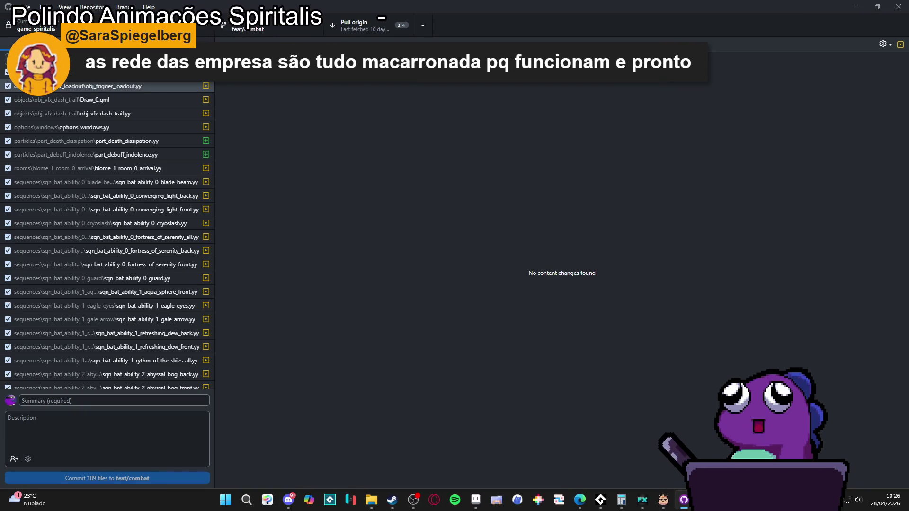
key("ctrl+shift+BackSpace")
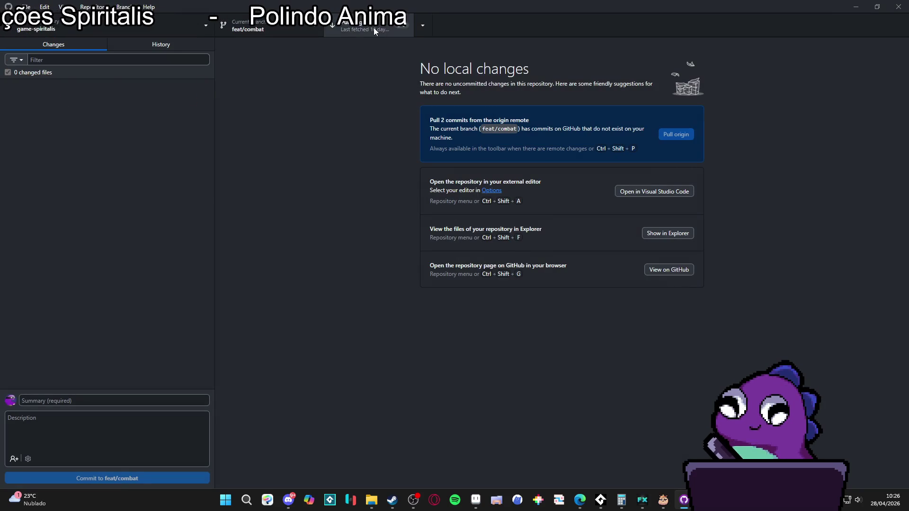
- Confirm discarding all 189 changes on feat/combat
left_click(374, 27)
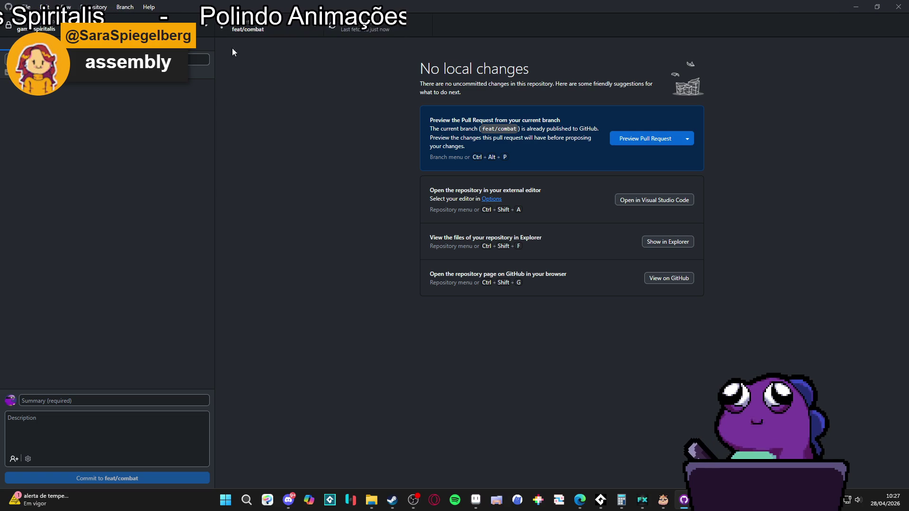
left_click(113, 48)
left_click(105, 46)
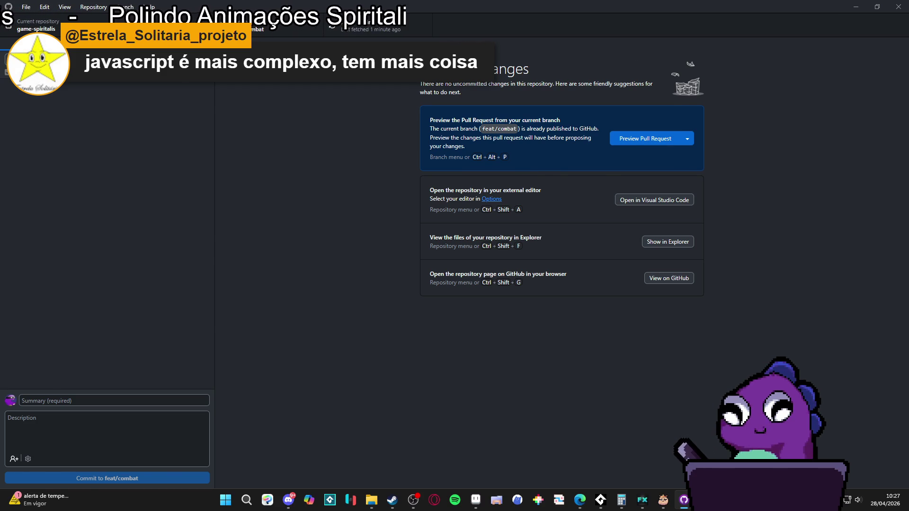
key("ctrl+2")
key("ctrl+1")
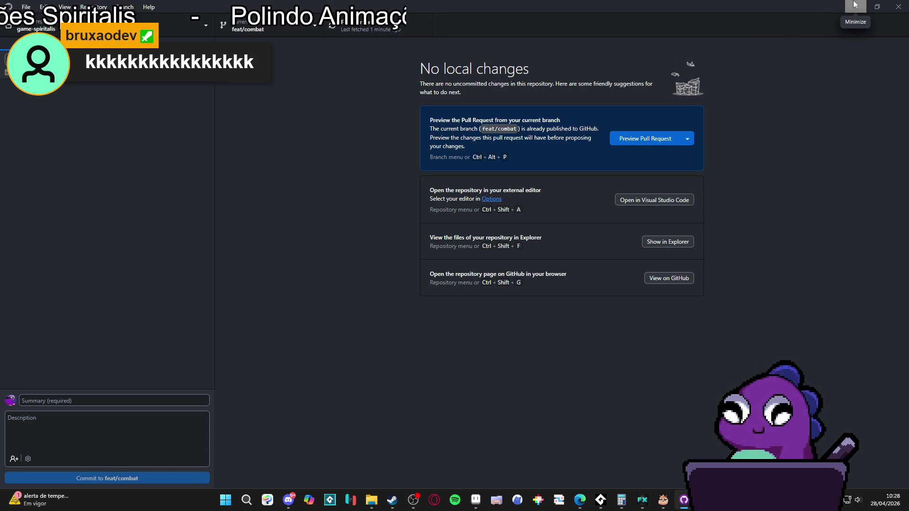
left_click(161, 48)
left_click(54, 47)
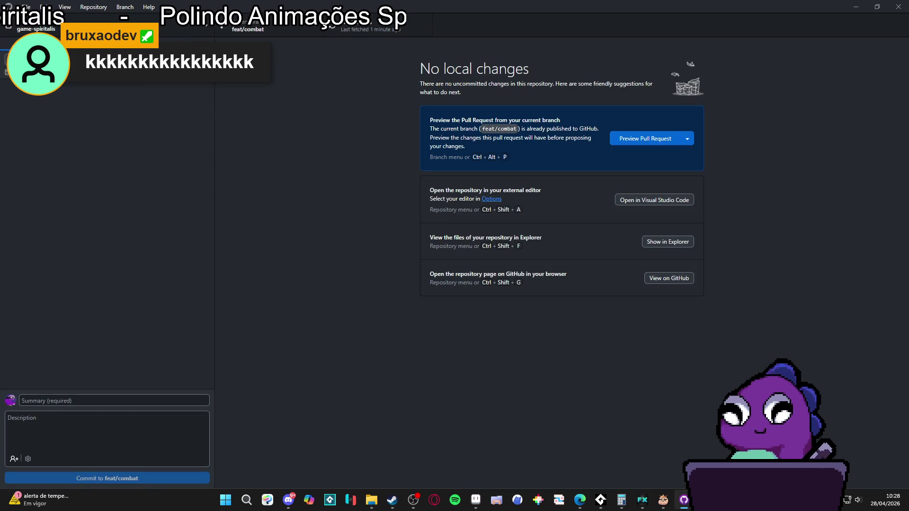
- Relaunch GameMaker from the Steam library and minimize Steam
mouse_move(601, 500)
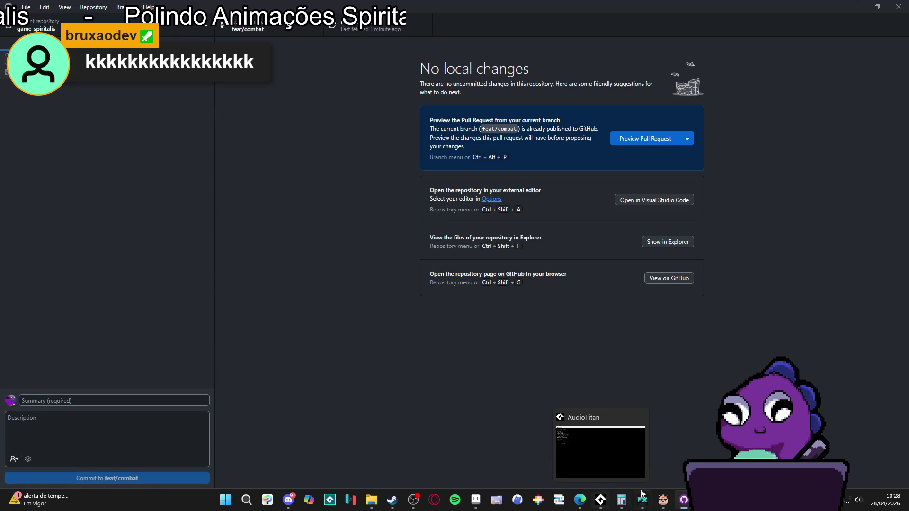
left_click(391, 505)
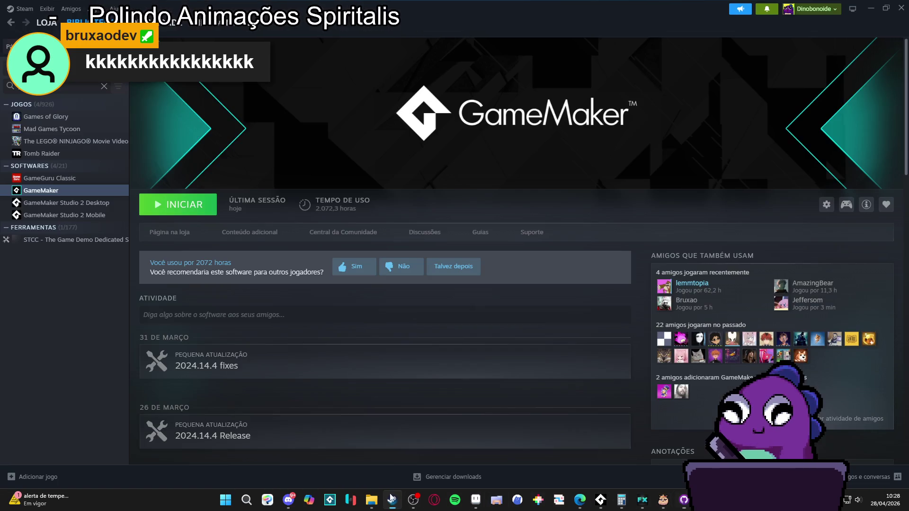
left_click(178, 205)
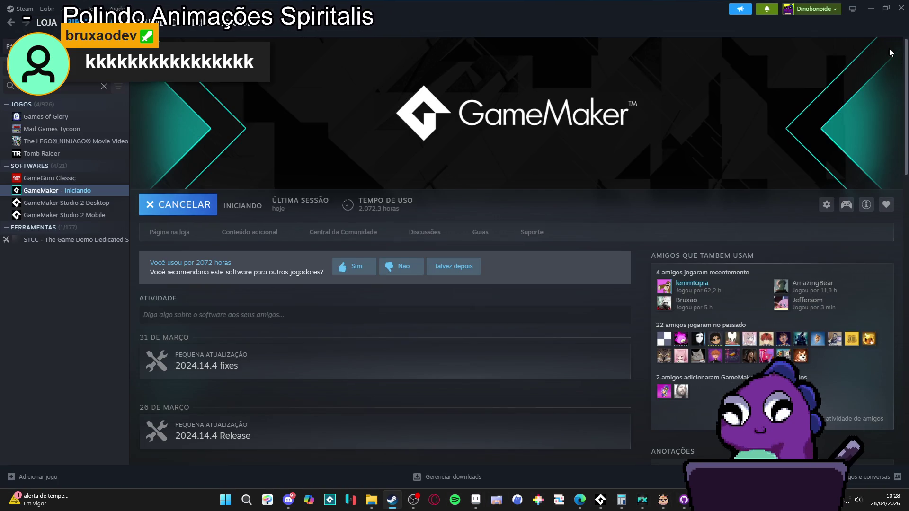
left_click(872, 9)
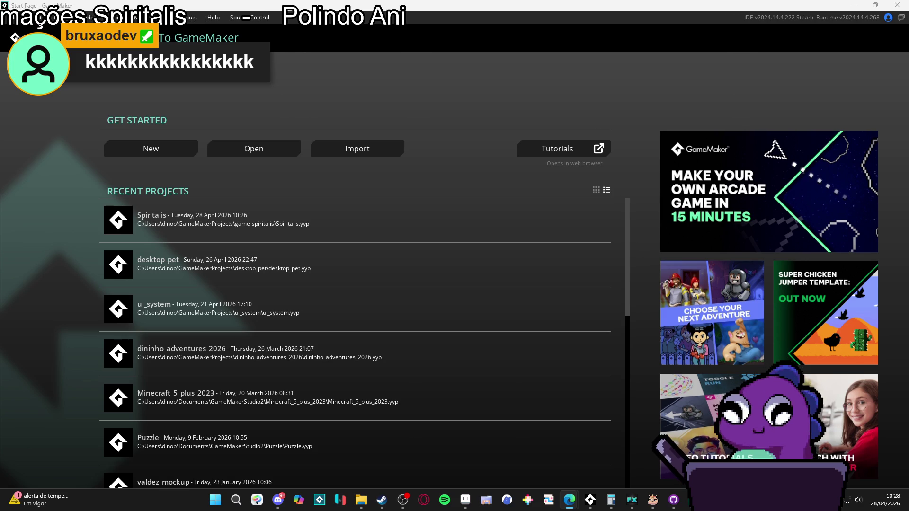
- Reopen Spiritalis, bring up the biome_1_room_0_arrival room, and run the game with F5
left_click(261, 214)
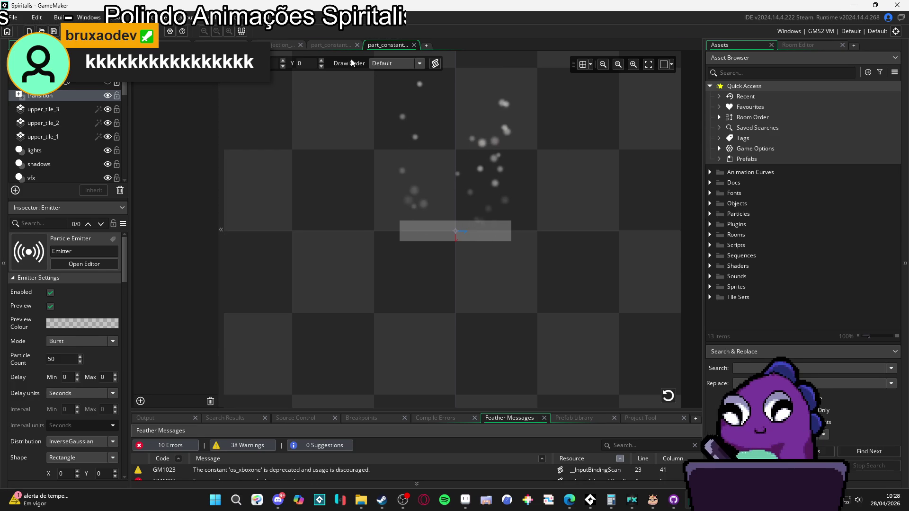
left_click(279, 45)
left_click(222, 45)
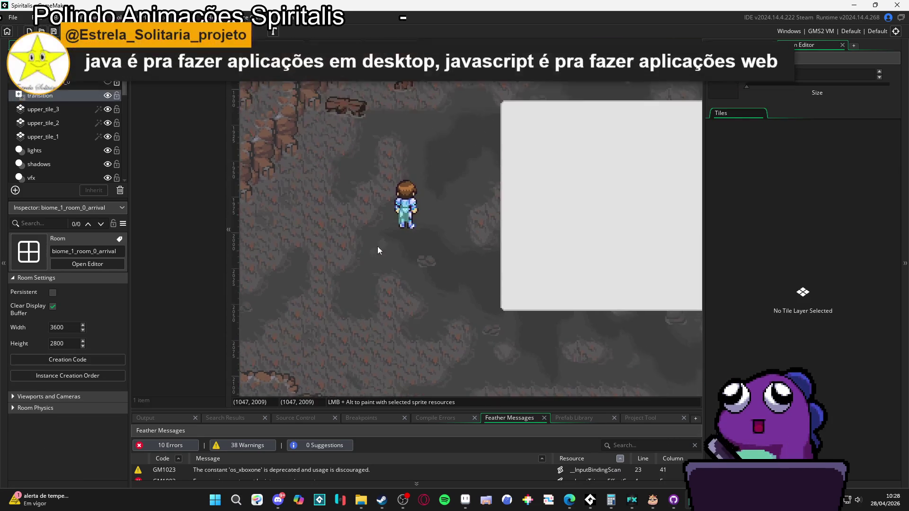
scroll(377, 246, "down", 3)
scroll(402, 226, "up", 3)
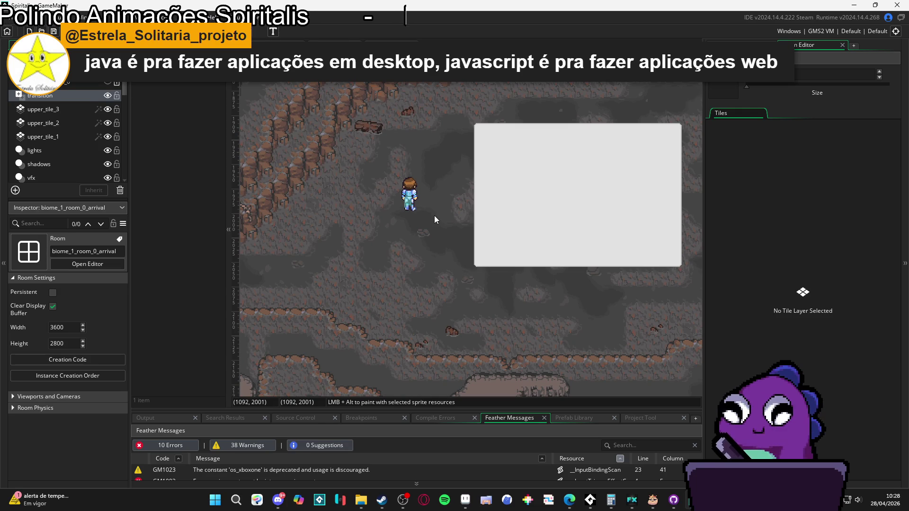
key("F5")
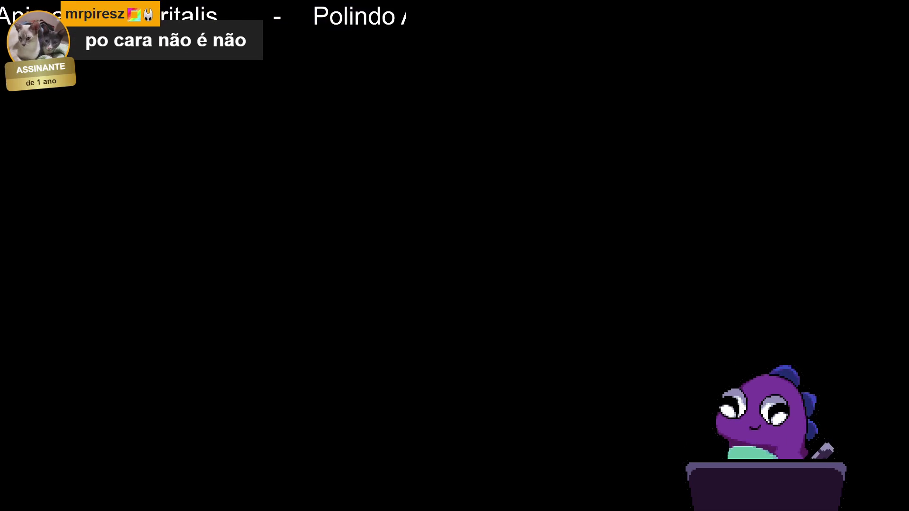
- Close the JuiceFX tool and bring the running Spiritalis game window back to the front
left_click(684, 501)
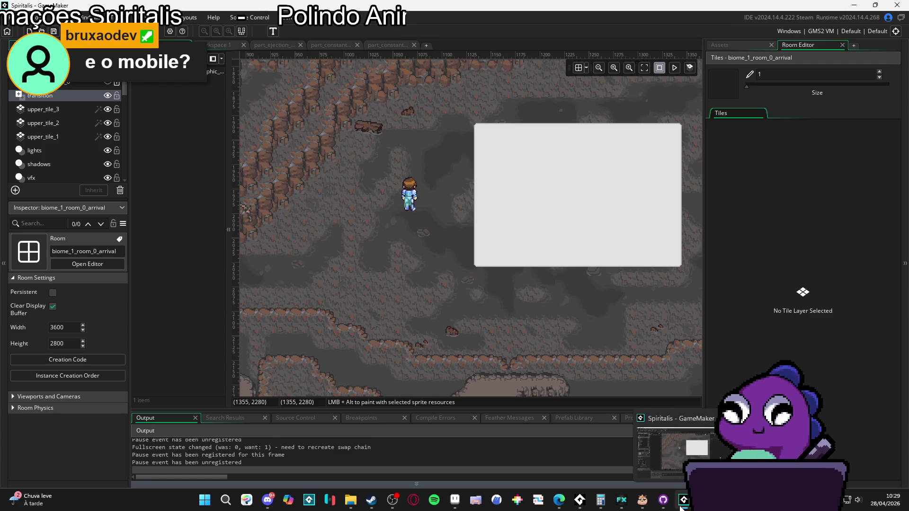
mouse_move(643, 505)
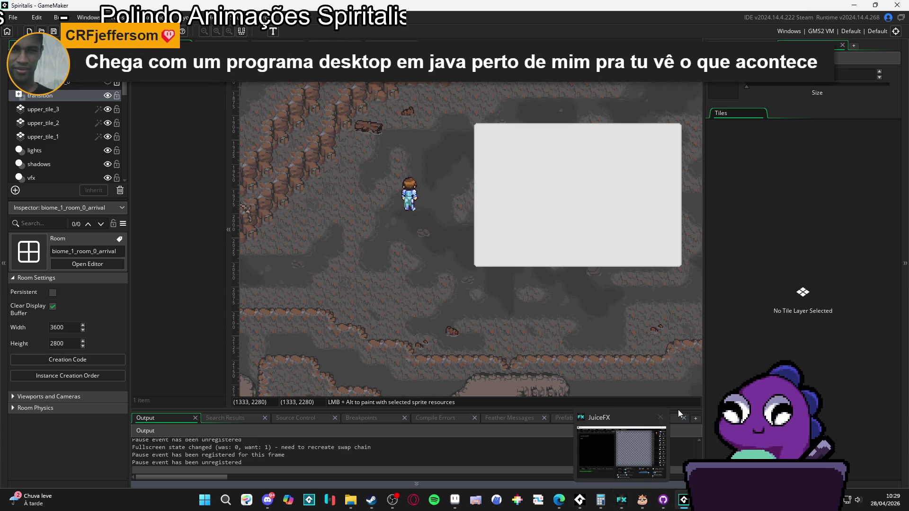
left_click(661, 417)
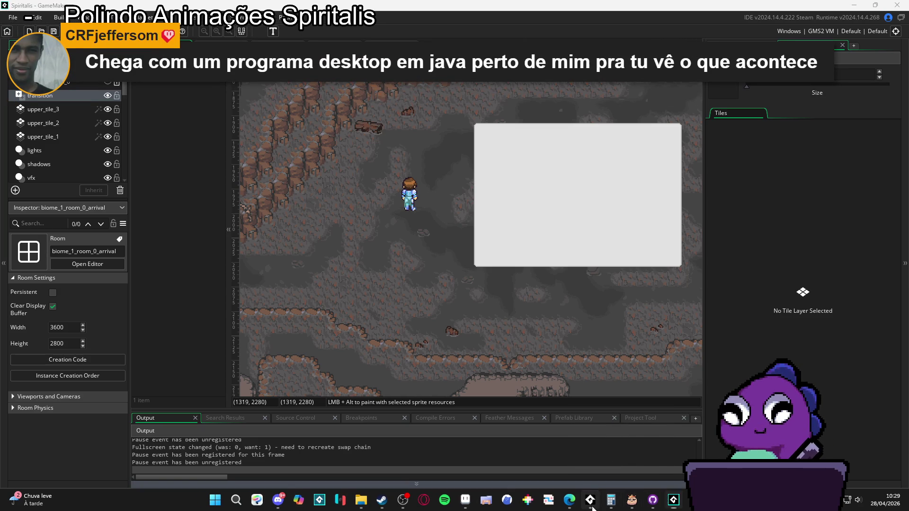
left_click(591, 505)
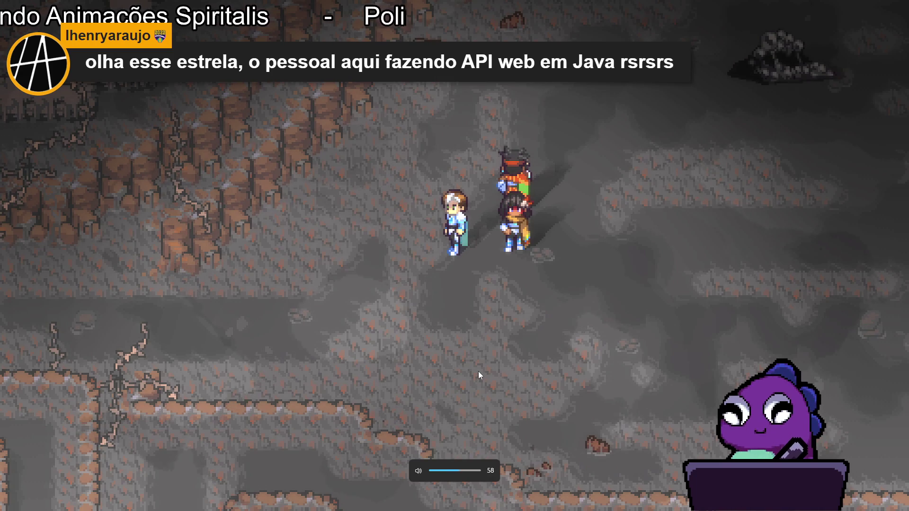
- Raise the playback volume before walking the party through the cave into a battle
key("XF86AudioRaiseVolume")
key("XF86AudioRaiseVolume")
key("XF86AudioRaiseVolume")
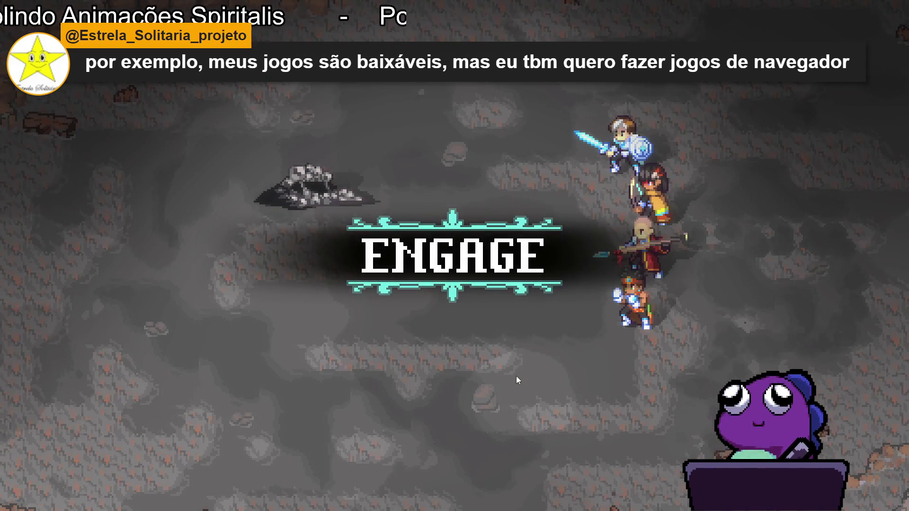
- Set Yara to Defend for this turn
key("Down")
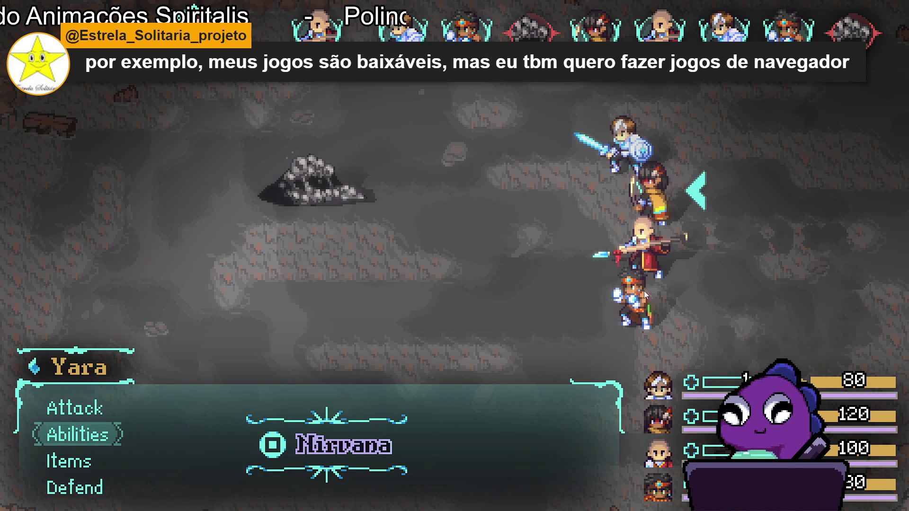
key("Return")
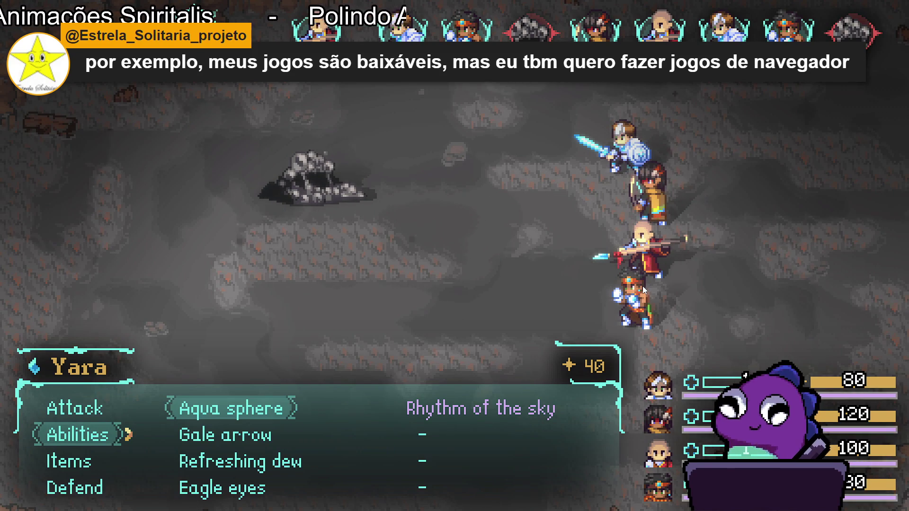
key("Escape")
key("Up")
key("Up")
key("Return")
- Have Zhe Wu use Dragon assault on the Sloth Blob and hit the button prompt
key("Down")
key("Down")
key("Down")
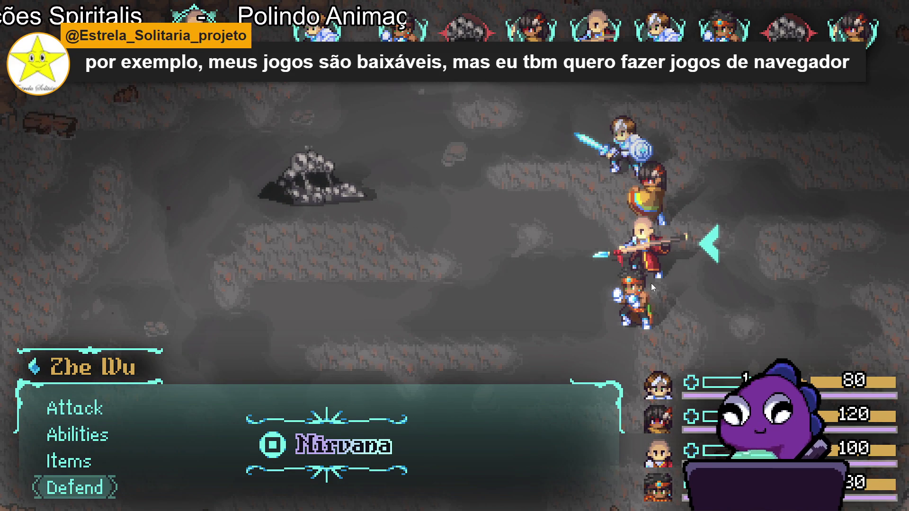
key("Up")
key("Up")
key("Return")
key("Down")
key("Down")
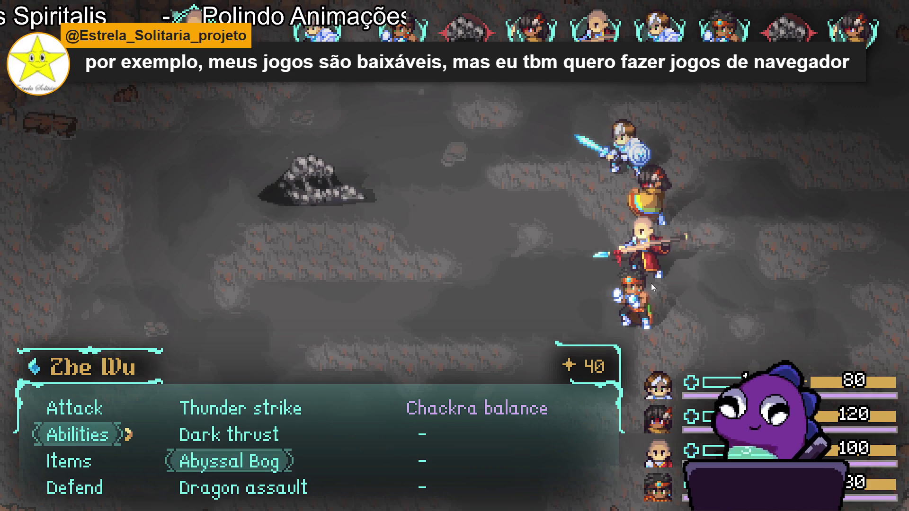
key("Down")
key("Return")
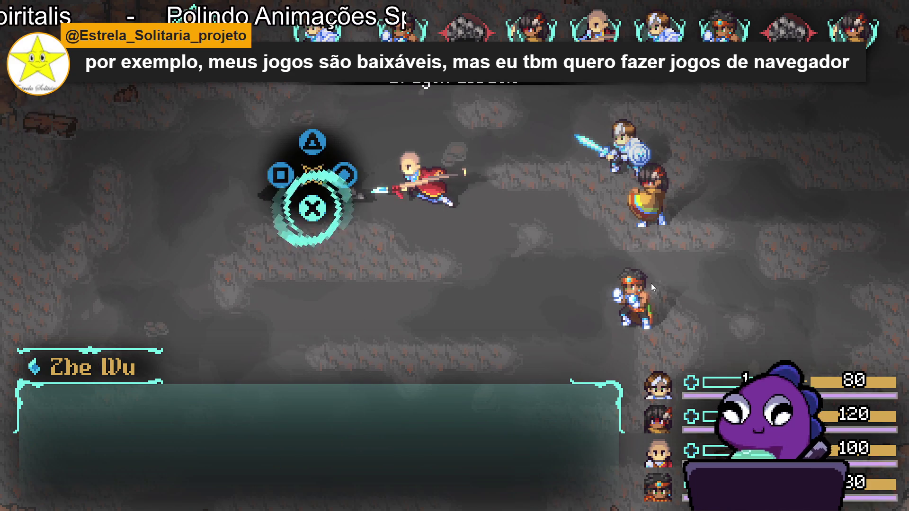
key("z")
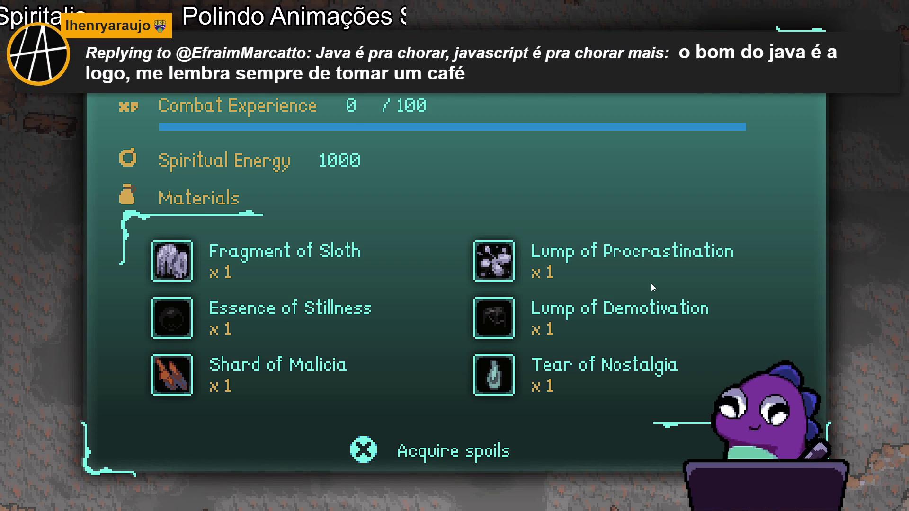
- Acquire the battle spoils and close the results, leaving Combat Experience at 50/150
key("Return")
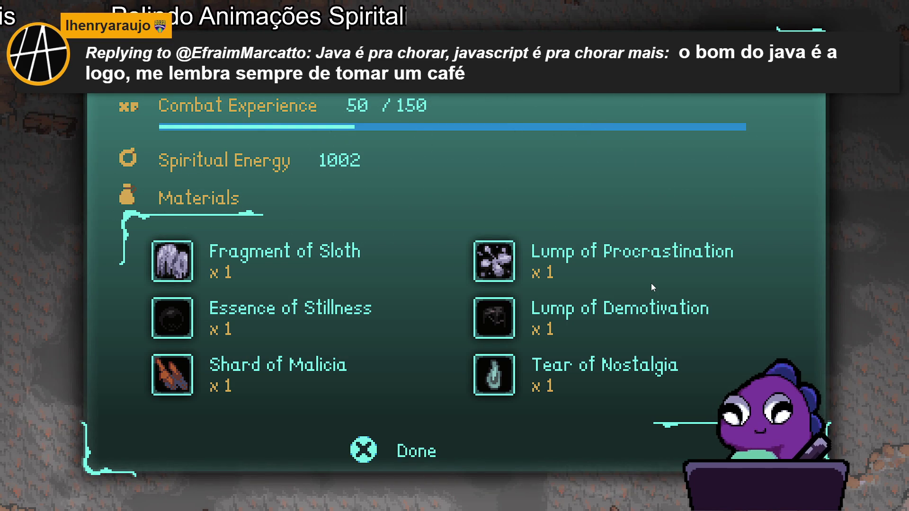
key("Return")
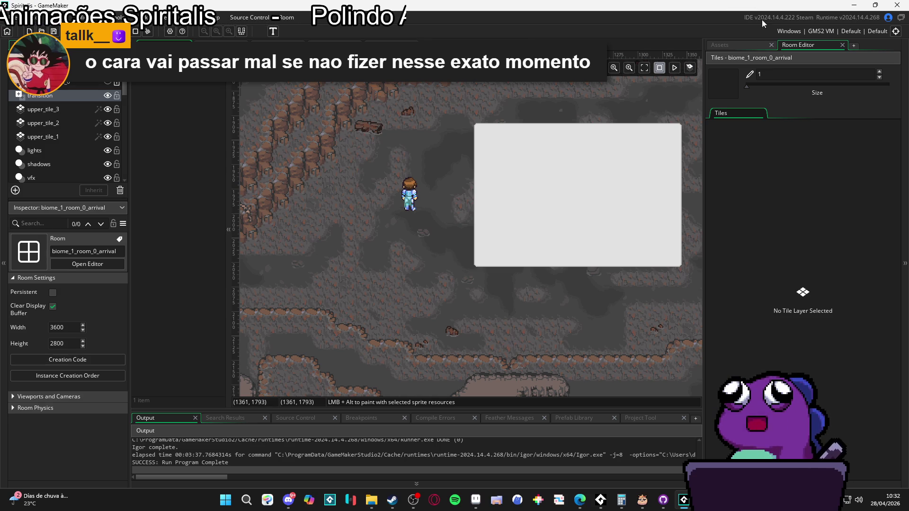
- Show the Assets browser and expand the Rooms folder
left_click(735, 46)
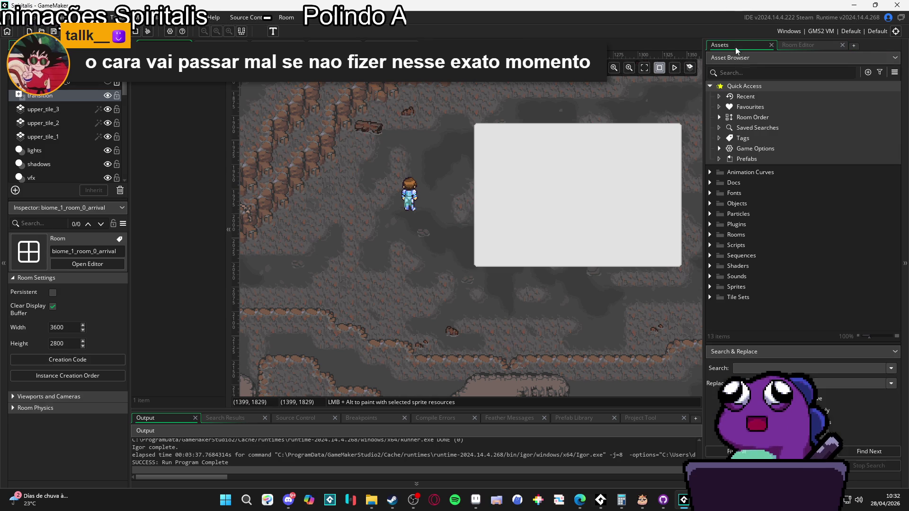
left_click(710, 236)
left_click(710, 236)
left_click(710, 236)
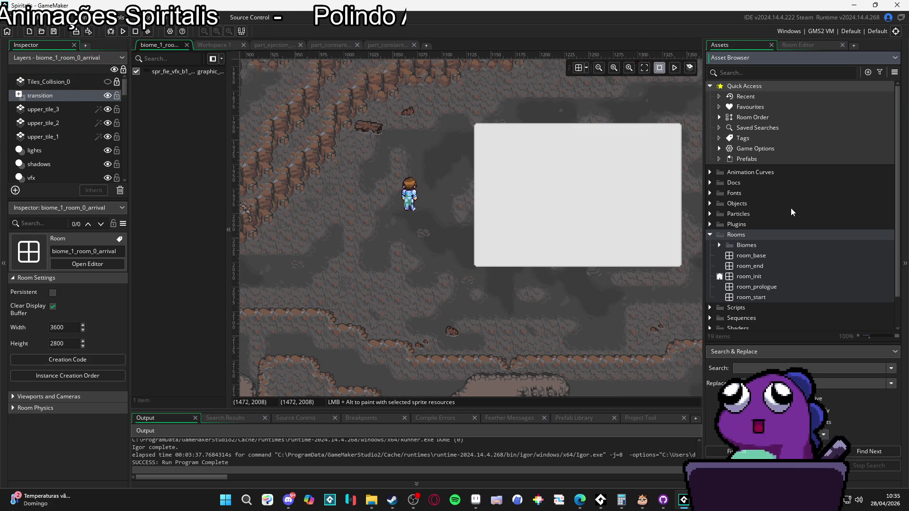
- Open room_init in the room editor and shift its view up and left
double_click(735, 276)
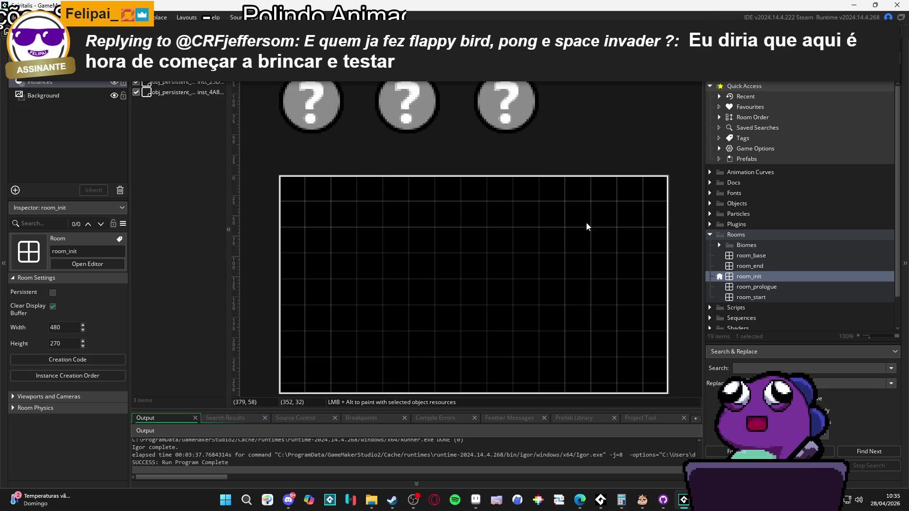
scroll(589, 227, "down", 1)
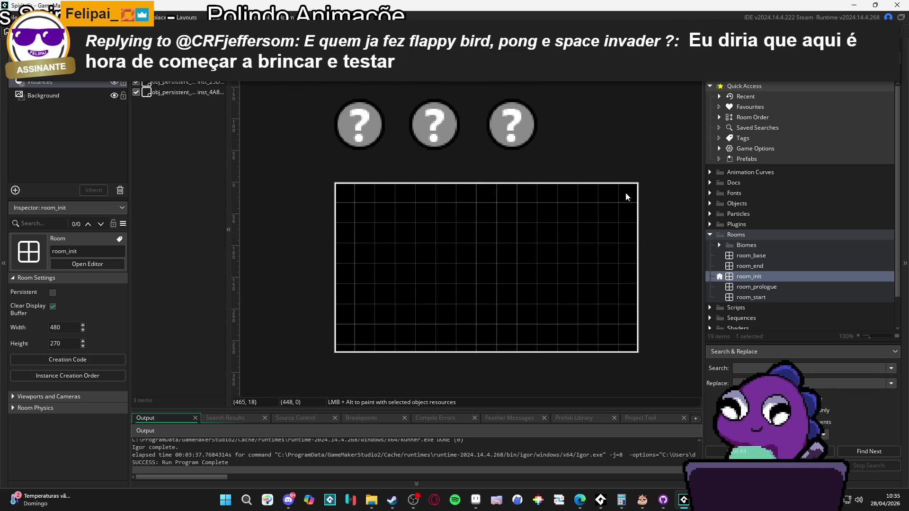
scroll(575, 198, "down", 1)
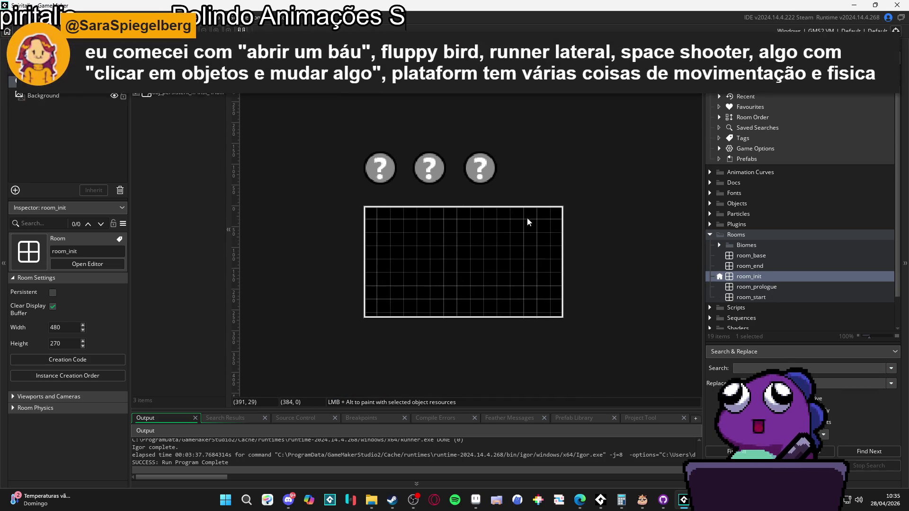
scroll(527, 215, "down", 2)
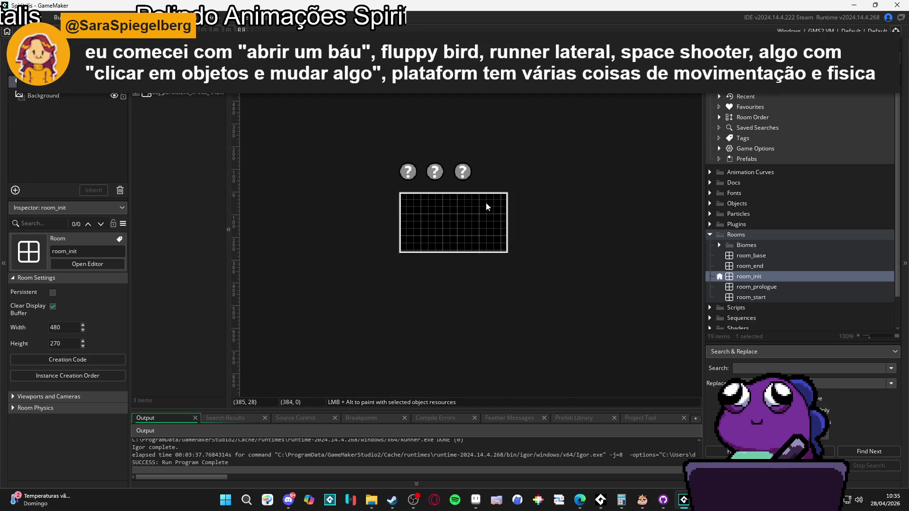
scroll(469, 216, "up", 2)
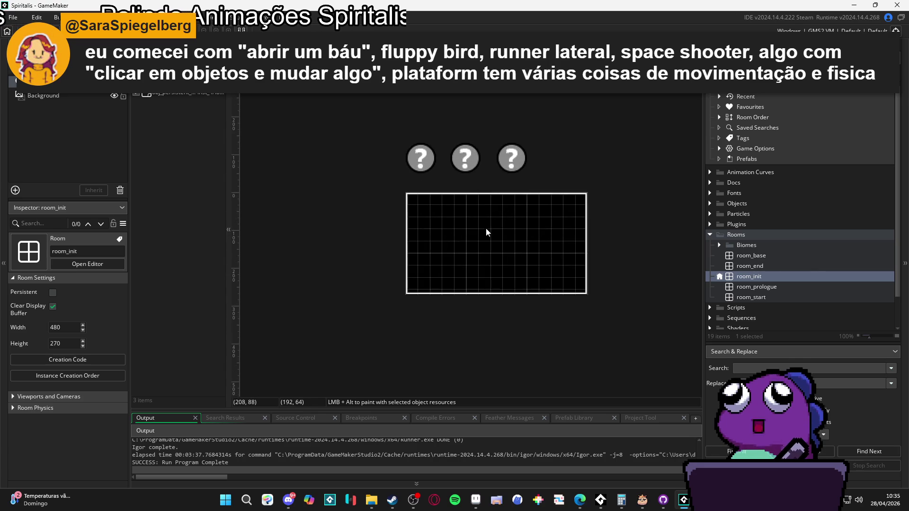
left_click_drag(484, 226, 461, 219)
- Expand Rooms > Biomes to browse 1. Cliffs of Indolence and 0. Castle of Courage rooms
left_click(719, 245)
left_click(718, 245)
left_click(718, 246)
left_click(729, 266)
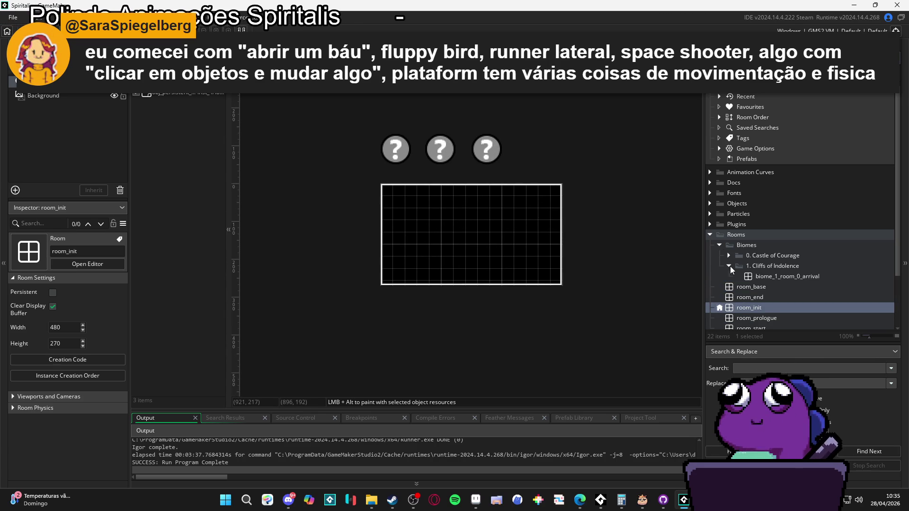
left_click(730, 266)
left_click(729, 256)
left_click(730, 256)
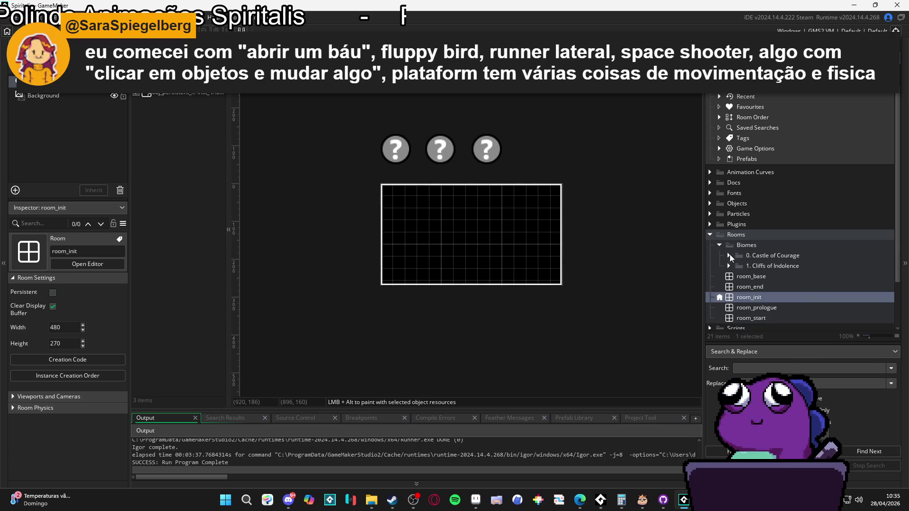
left_click(729, 266)
left_click(754, 277)
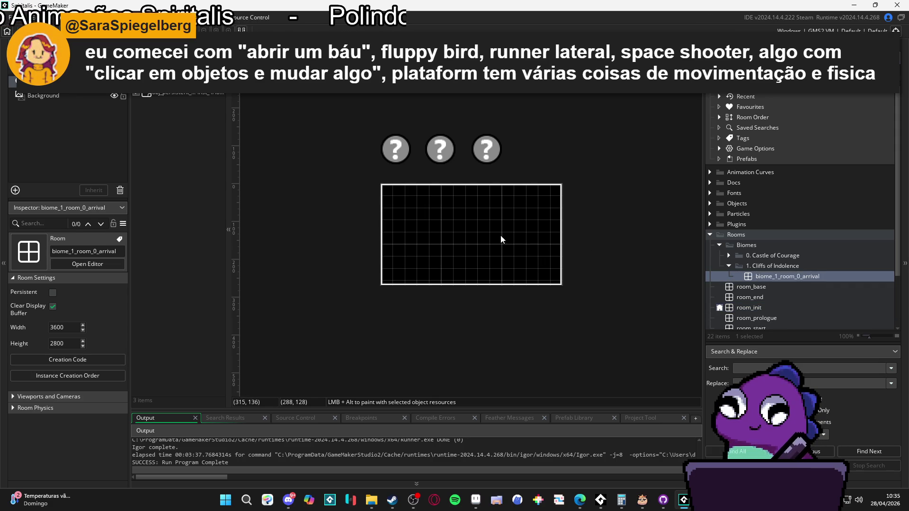
scroll(501, 235, "up", 1)
left_click(729, 255)
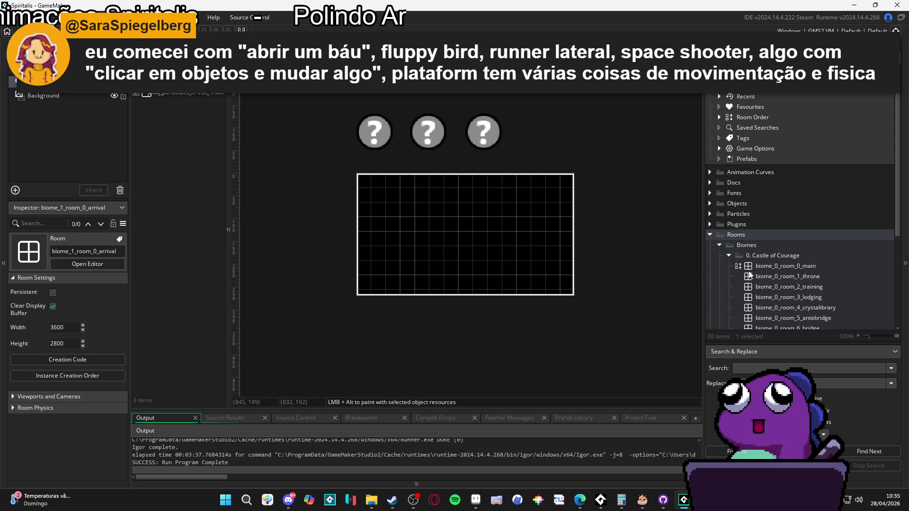
- Expand Sequences down through Battle to the Abilities folder
scroll(752, 268, "down", 2)
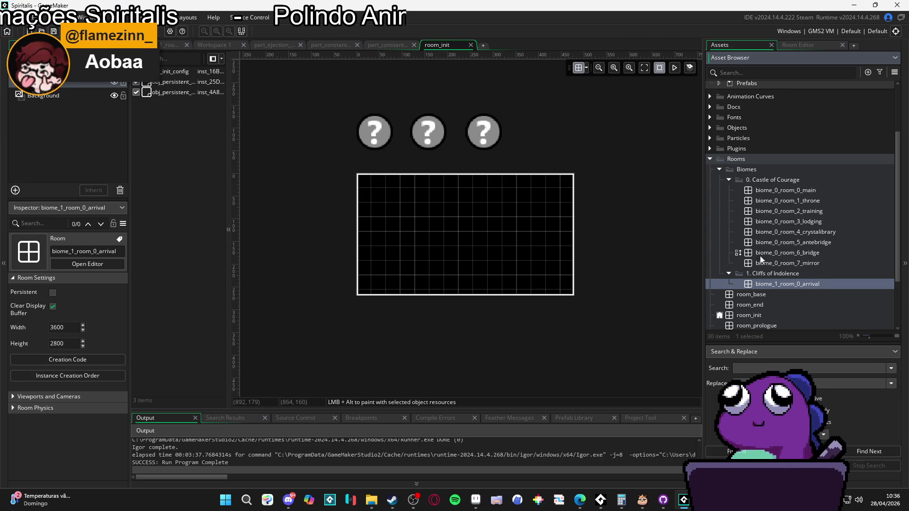
scroll(774, 259, "down", 3)
scroll(772, 284, "up", 3)
scroll(774, 289, "down", 3)
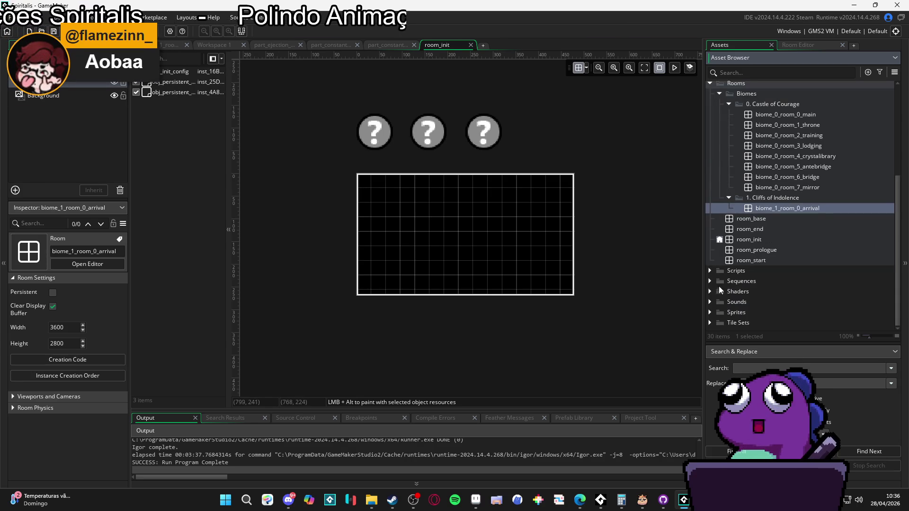
left_click(709, 281)
left_click(719, 239)
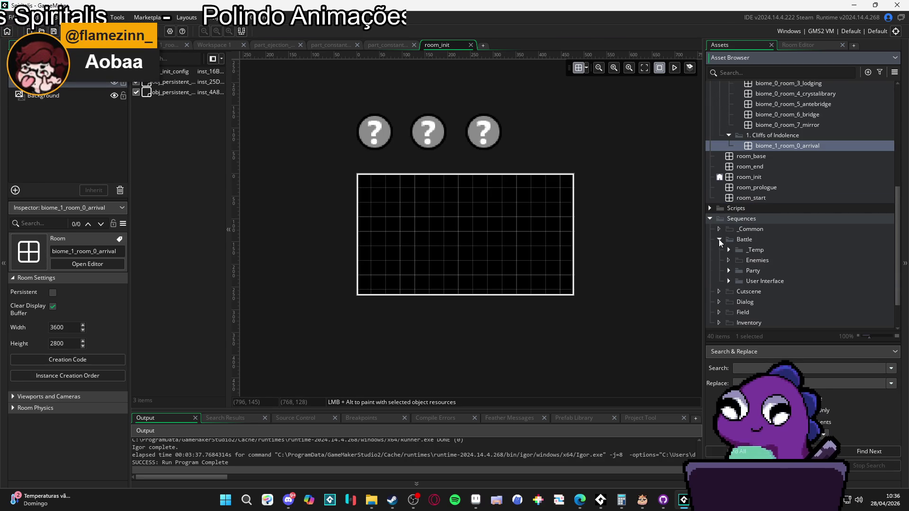
left_click(737, 280)
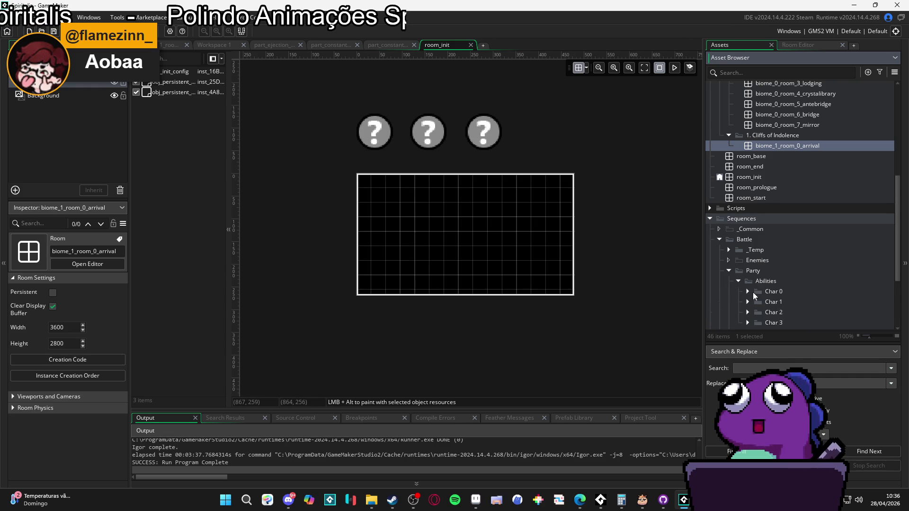
- Create a 'War Drums' group inside Char 3's Tier 0 ability sequences folder
scroll(751, 291, "down", 2)
left_click(748, 247)
left_click(758, 257)
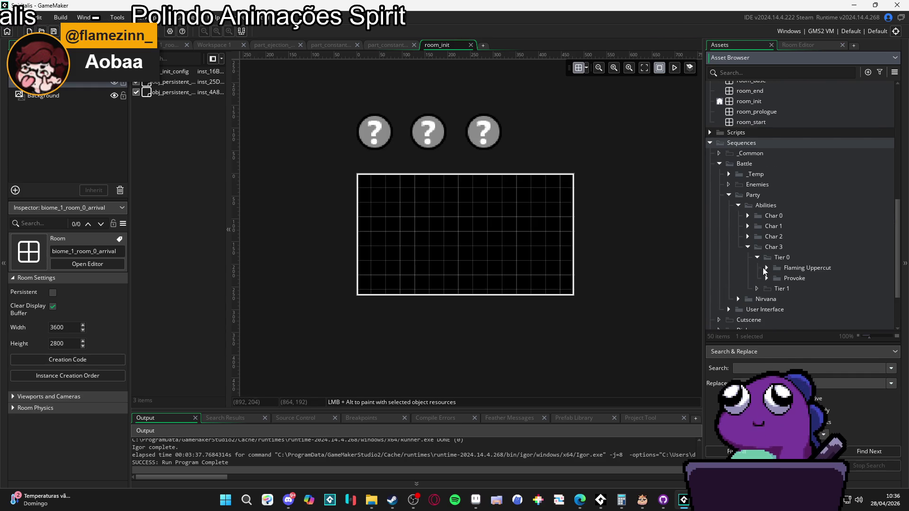
right_click(780, 262)
left_click(817, 348)
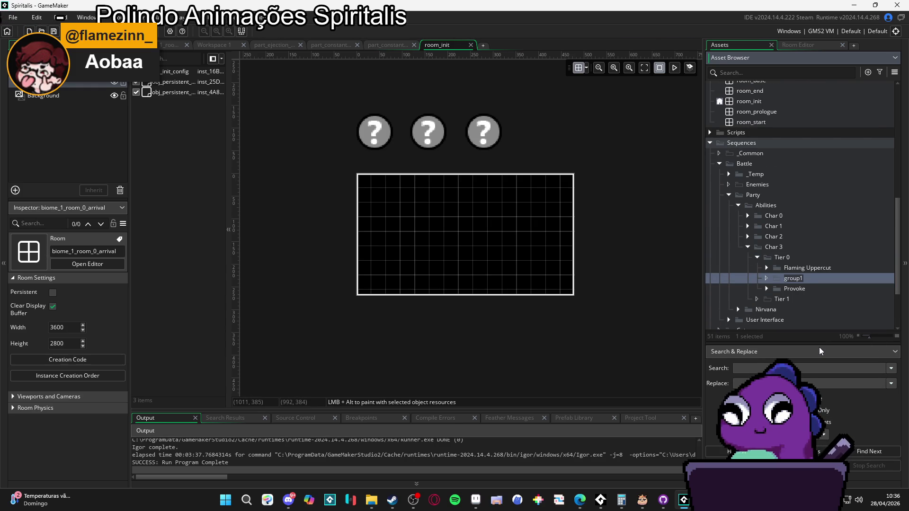
type("War Drums")
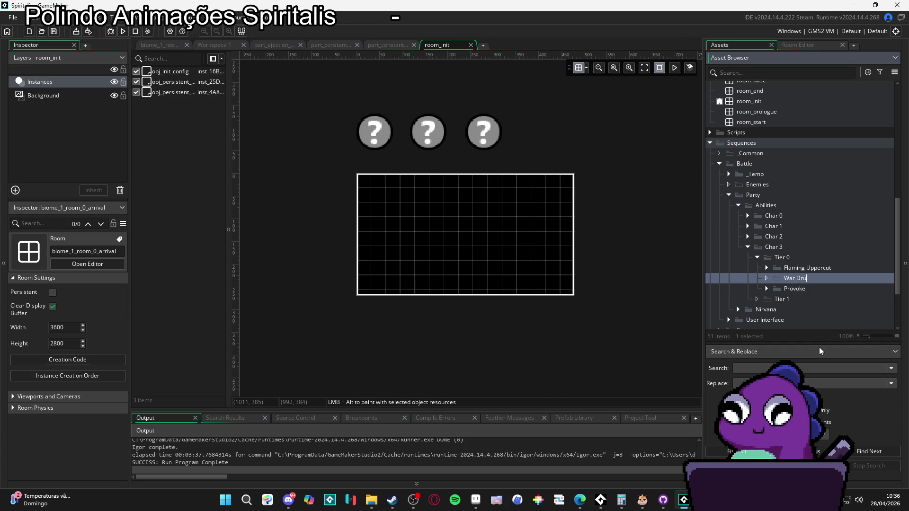
key("Return")
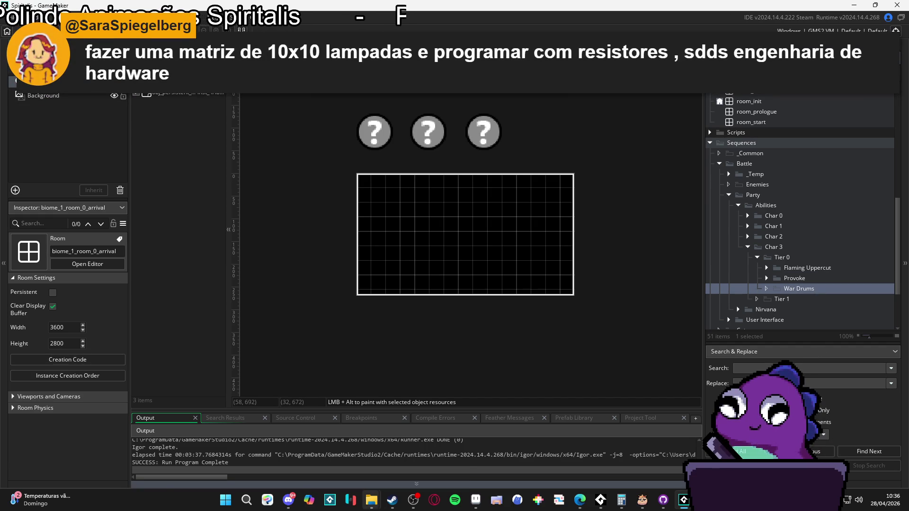
mouse_move(372, 500)
mouse_move(354, 464)
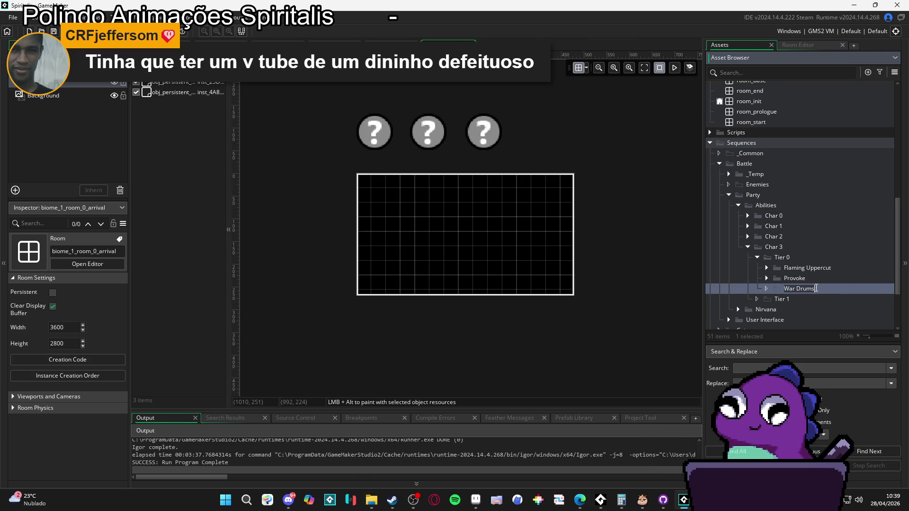
- Rename the War Drums folder to 'Drums of War'
type("ms ")
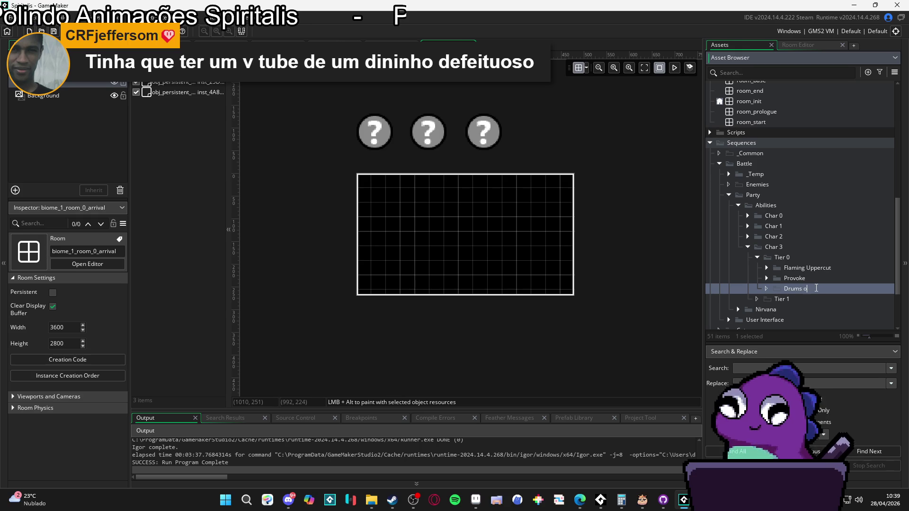
type("of War")
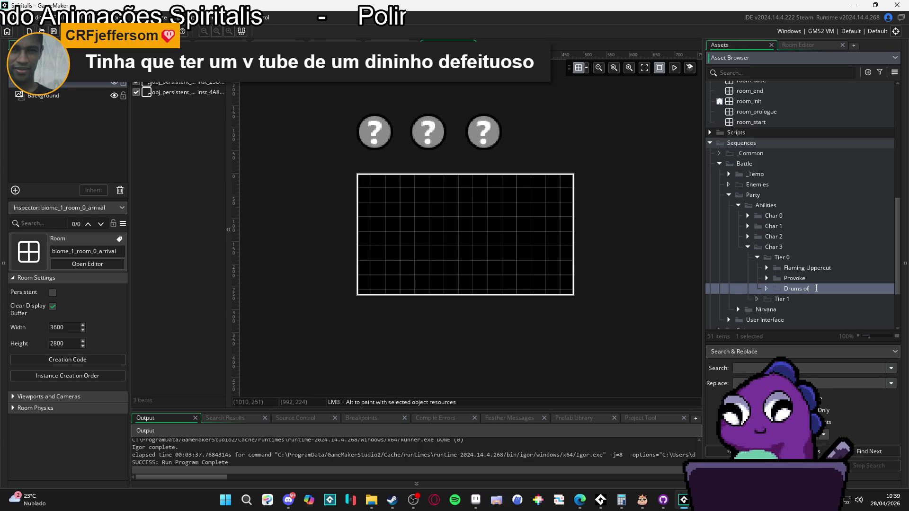
key("Return")
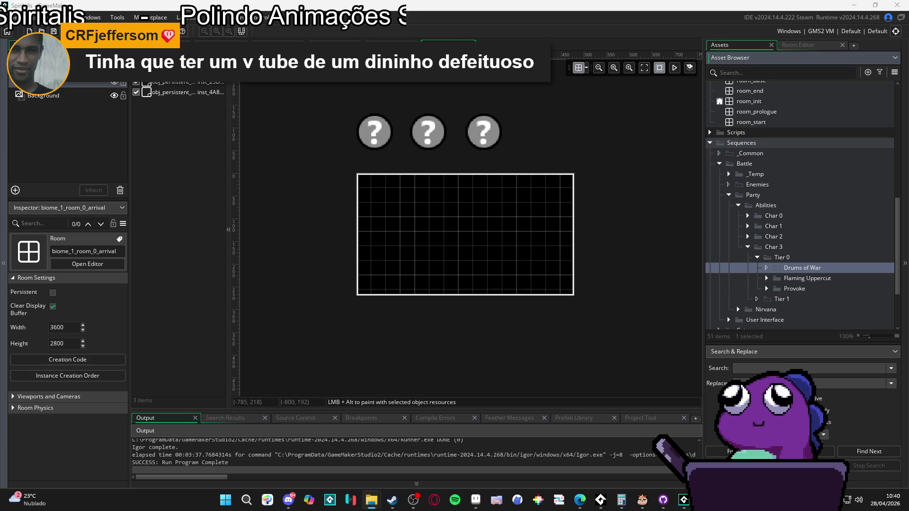
- Expand Drums of War and open spr_drums_stomp in the sprite editor
double_click(819, 266)
double_click(795, 289)
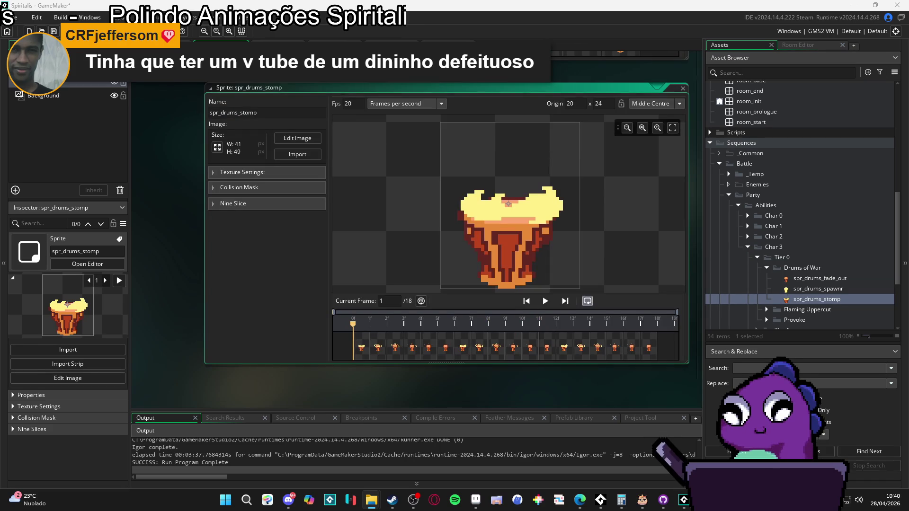
left_click(767, 309)
scroll(771, 304, "down", 2)
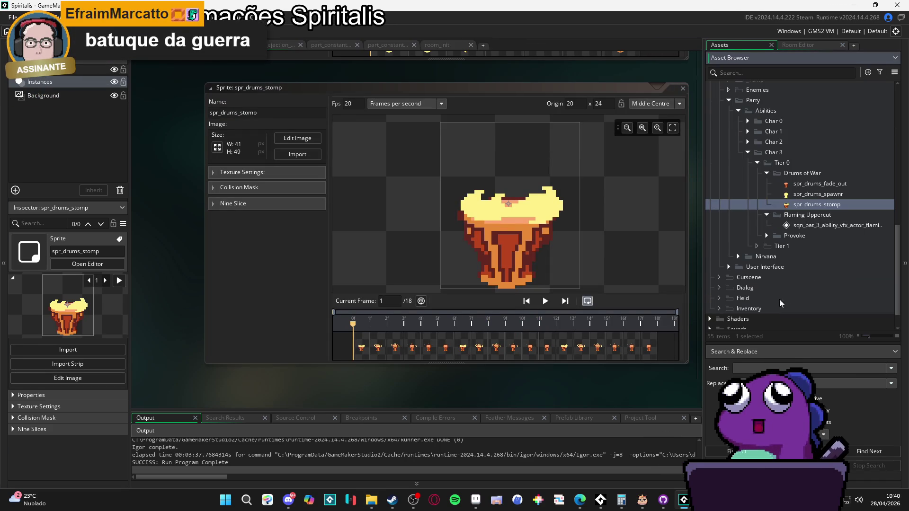
scroll(822, 213, "up", 2)
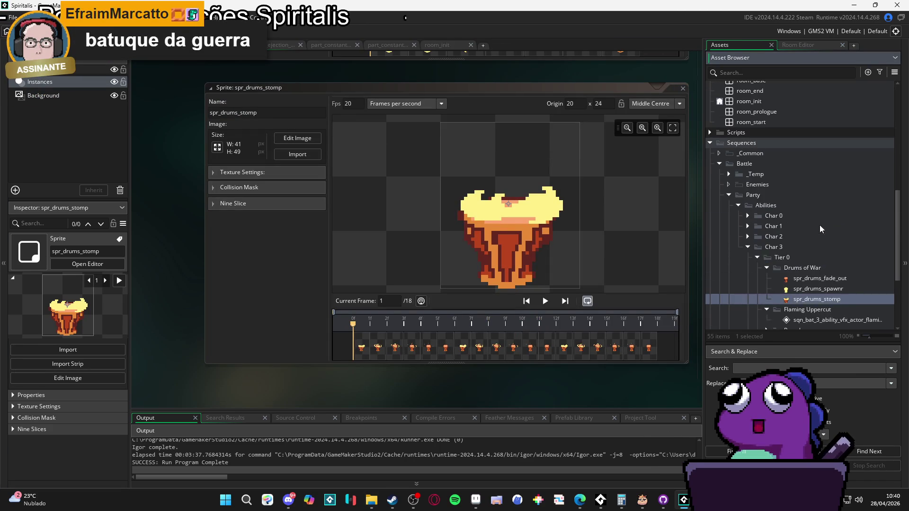
- Widen the Assets panel
left_click_drag(760, 343, 760, 381)
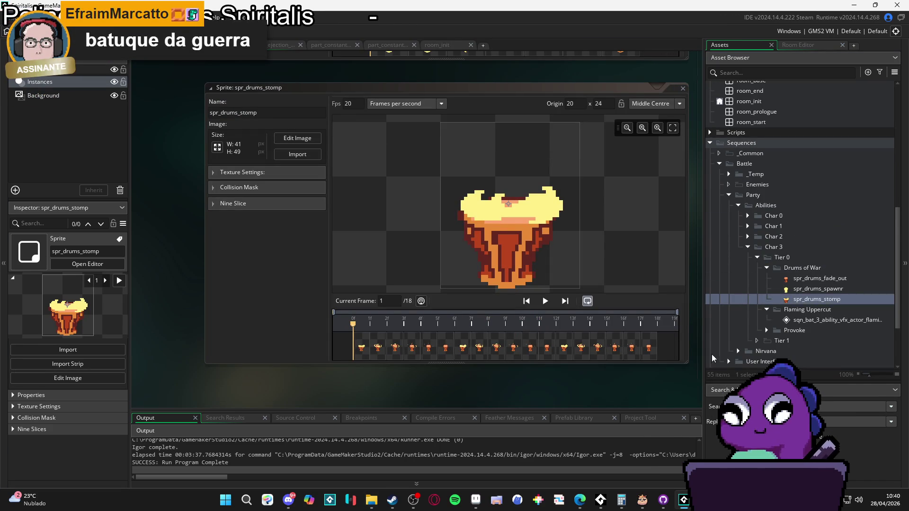
left_click_drag(706, 354, 632, 354)
scroll(751, 321, "down", 3)
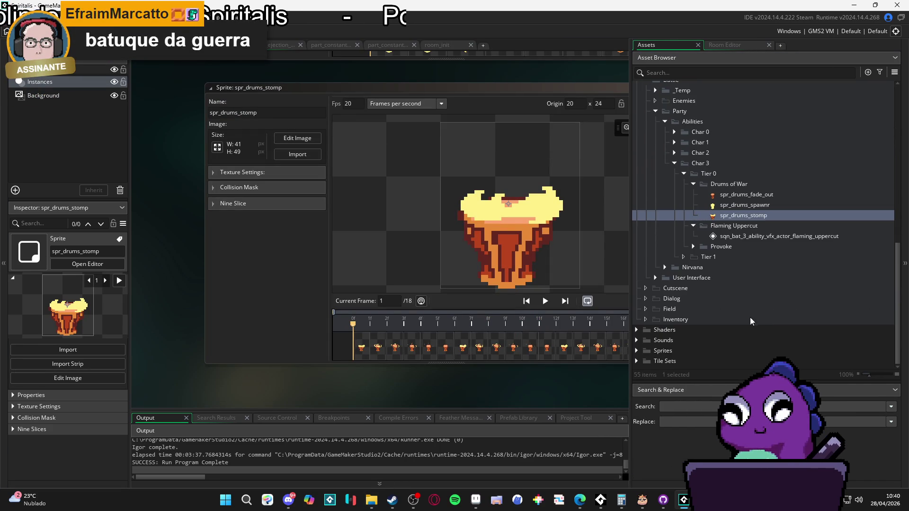
- Expand Sprites > Battle > Party > Abilities > Char 3 > Tier 0
double_click(657, 350)
left_click(646, 309)
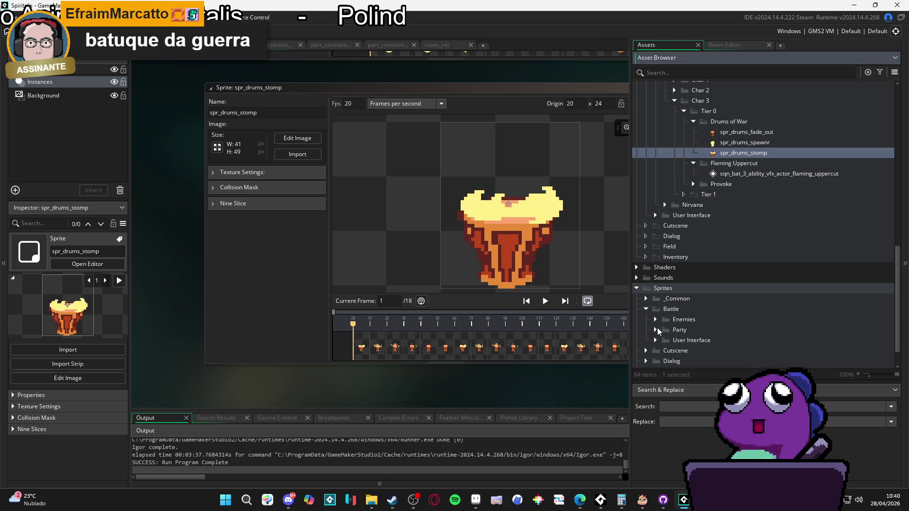
left_click(656, 330)
scroll(660, 327, "down", 2)
left_click(665, 302)
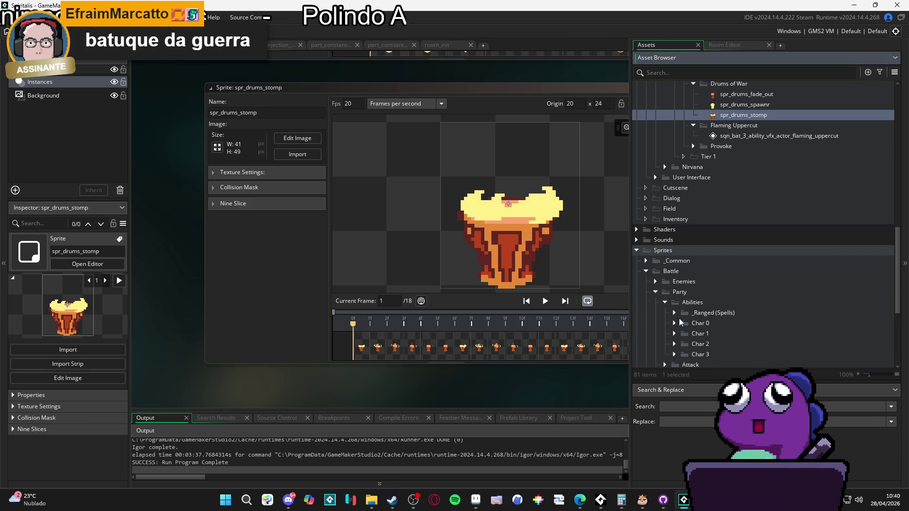
left_click(674, 354)
scroll(682, 355, "down", 4)
left_click(684, 289)
left_click(693, 300)
left_click(694, 301)
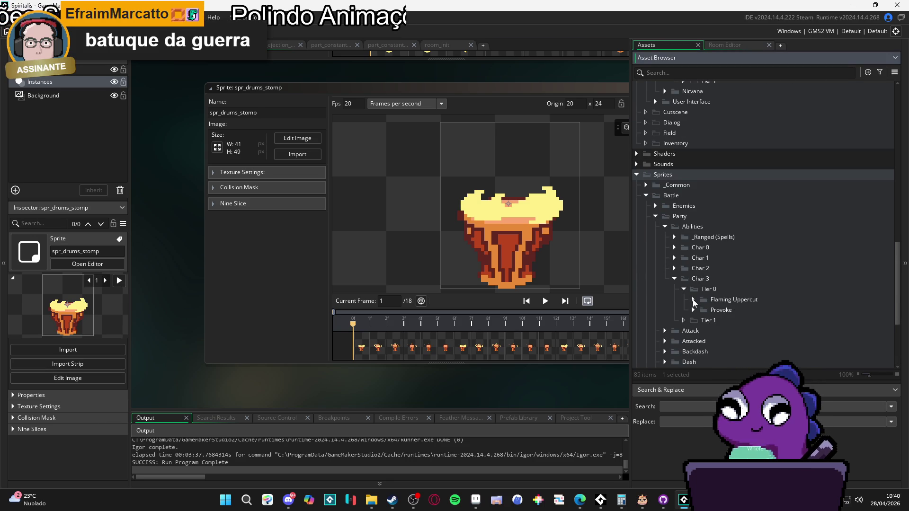
- Create a 'Drums of War' group folder under the Tier 0 sprites
right_click(696, 289)
left_click(729, 375)
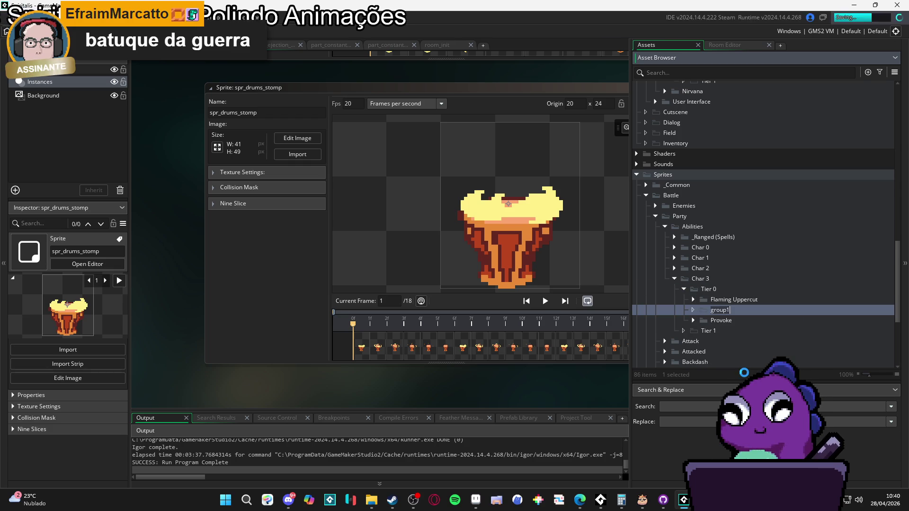
type("Dreu")
key("BackSpace")
key("BackSpace")
type("ums of War")
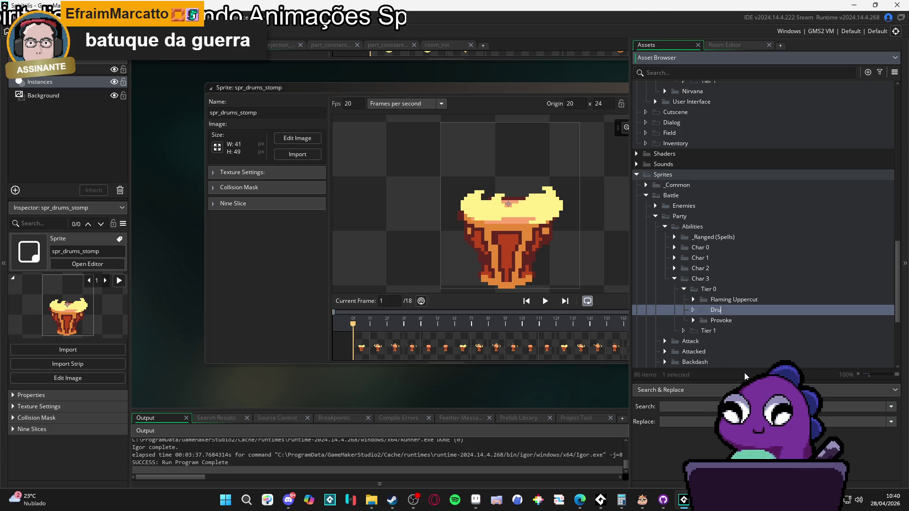
key("Return")
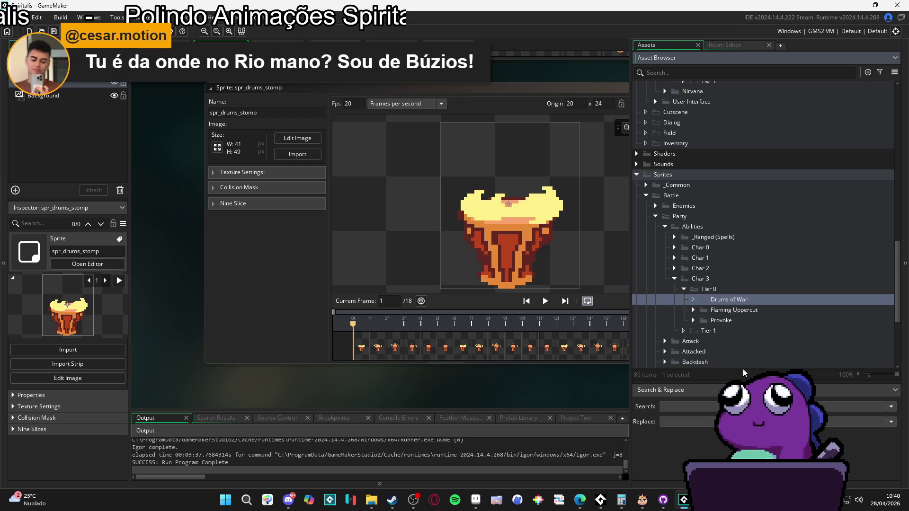
- Move the three drum sprites into the Drums of War folder
scroll(753, 284, "up", 6)
left_click(756, 230)
left_click(750, 208, "shift")
mouse_move(752, 219)
left_mouse_down()
mouse_move(755, 296)
mouse_move(757, 266)
left_mouse_up()
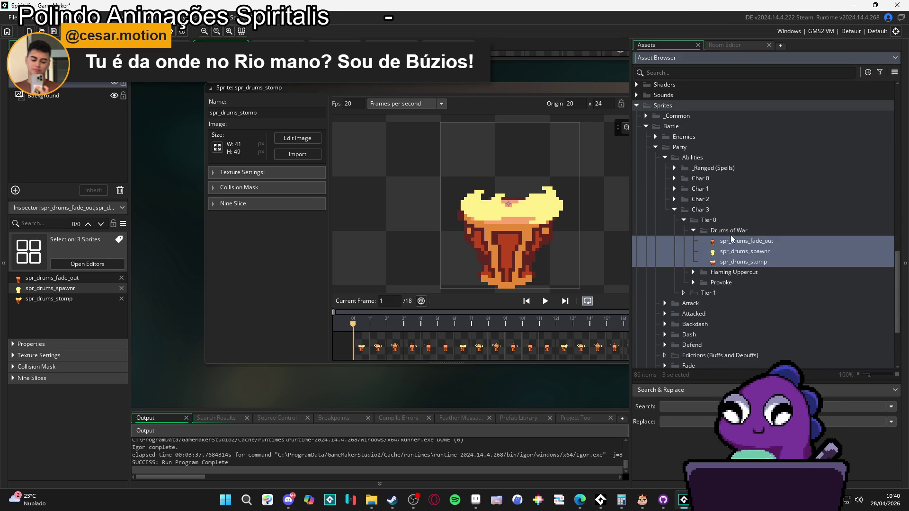
- Rename spr_drums_fade_out to spr_bat_3_ability_vfx_flaming_drums_of_war
left_click(693, 272)
left_click(740, 241)
key("F2")
type("spr_bat_3_abili")
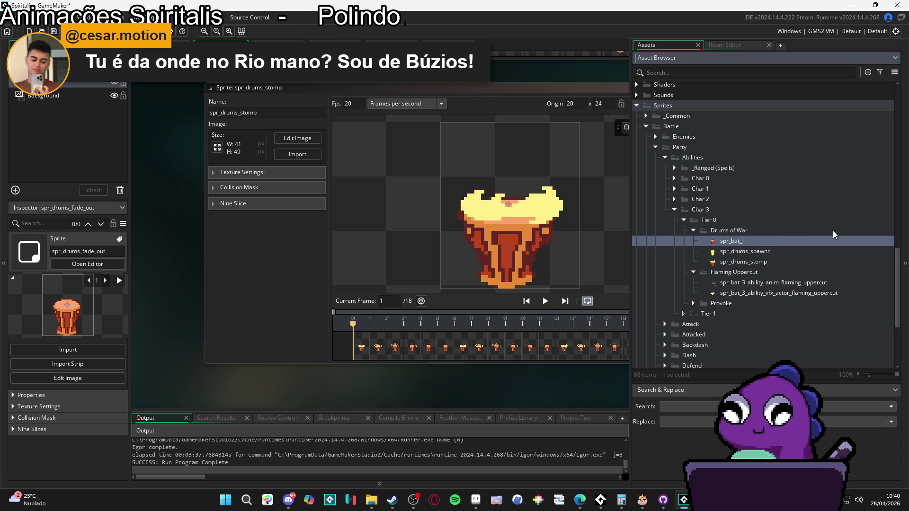
type("ty_vfx_")
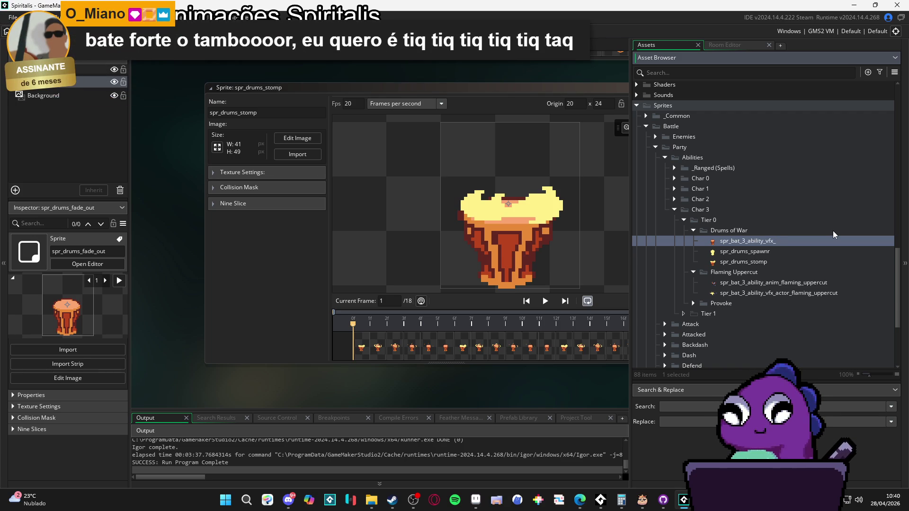
type("flaming")
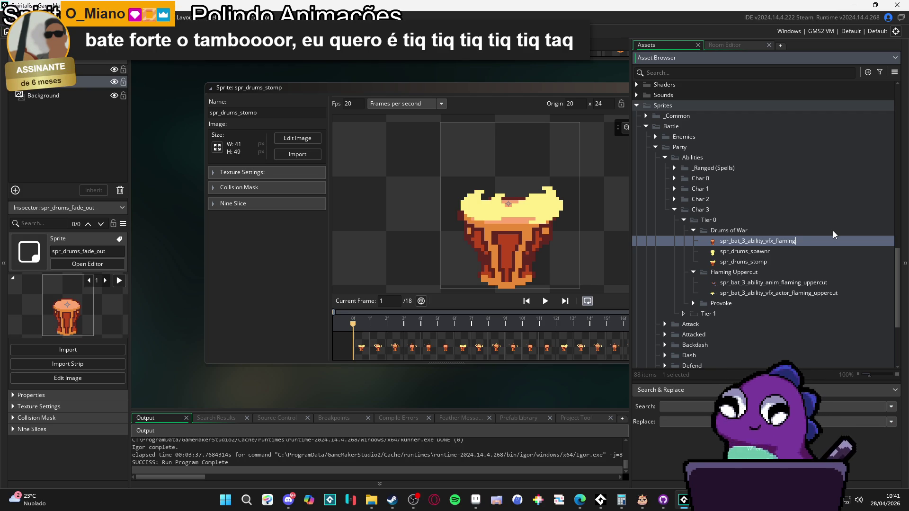
type("_upperc")
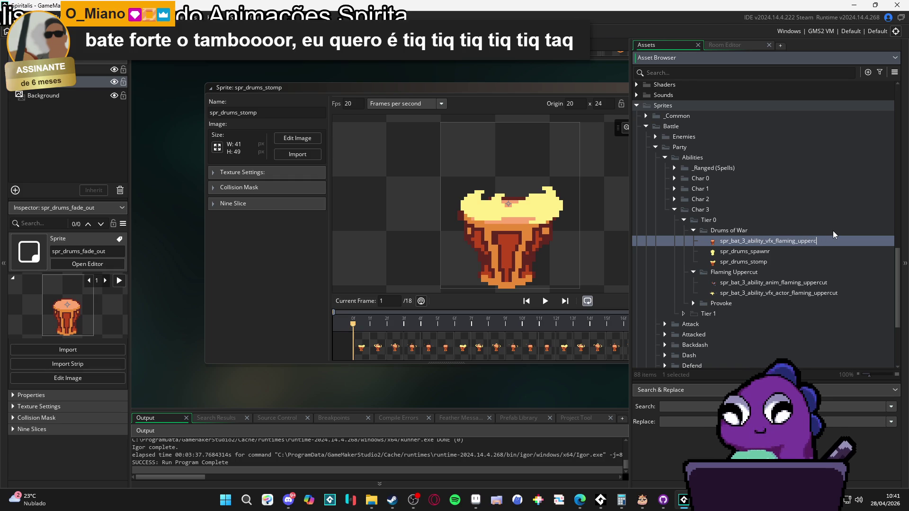
key("BackSpace")
key("BackSpace")
key("BackSpace")
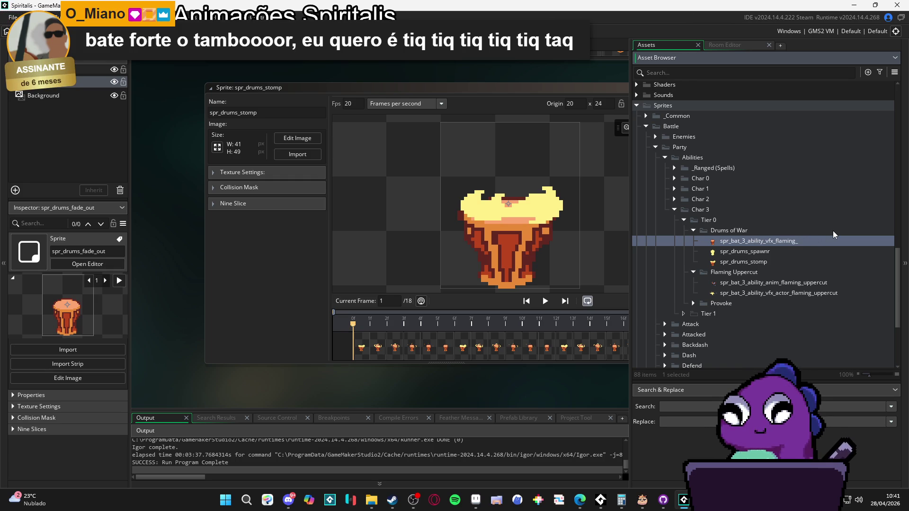
type("drums_of_war")
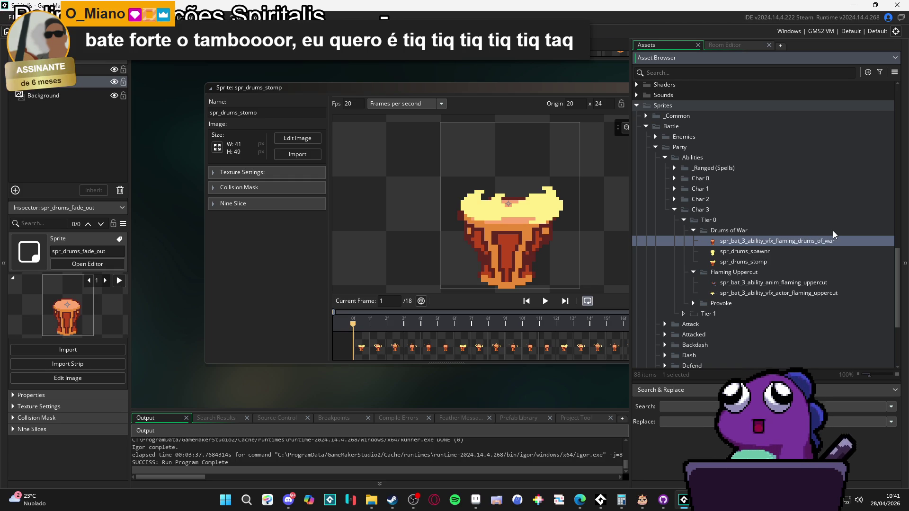
key("Return")
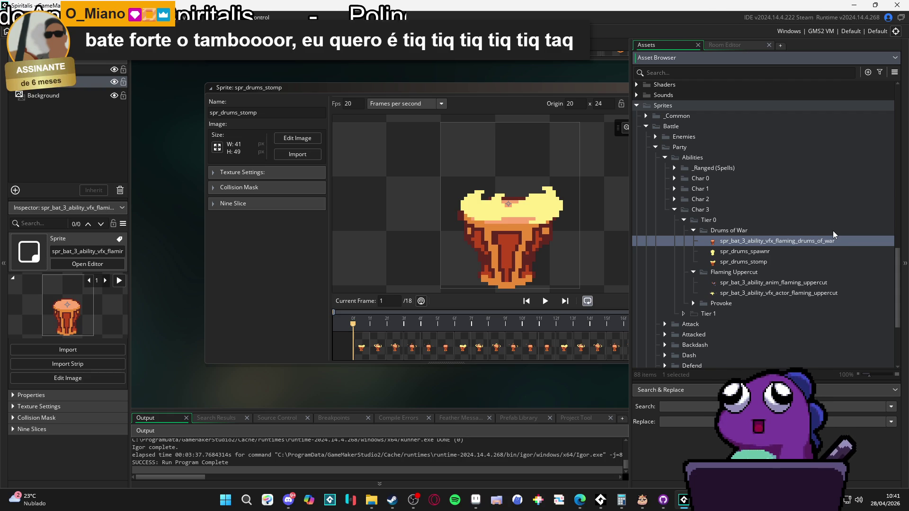
- Rename spr_drums_spawnr to spr_bat_3_ability_vfx_drums_of_war_spawn
left_click(786, 251)
key("F2")
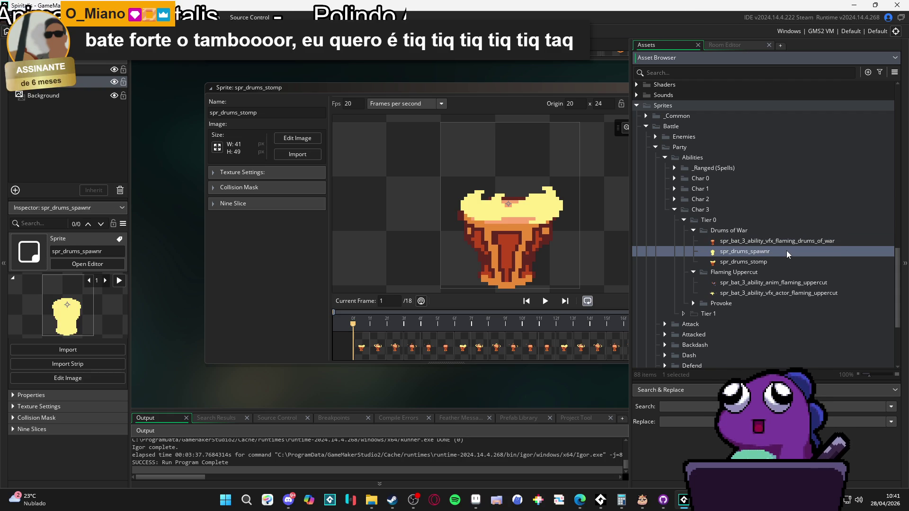
type("spr_bat_3_ability_vfx_")
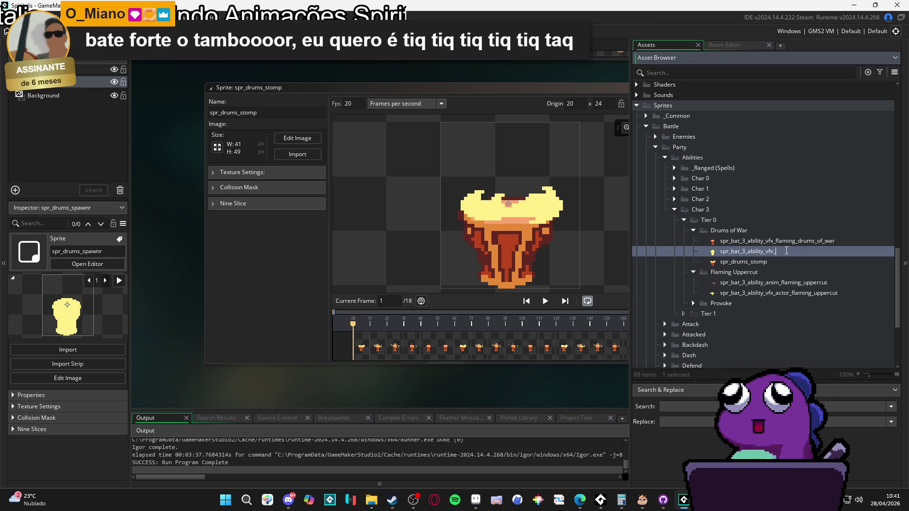
type("f")
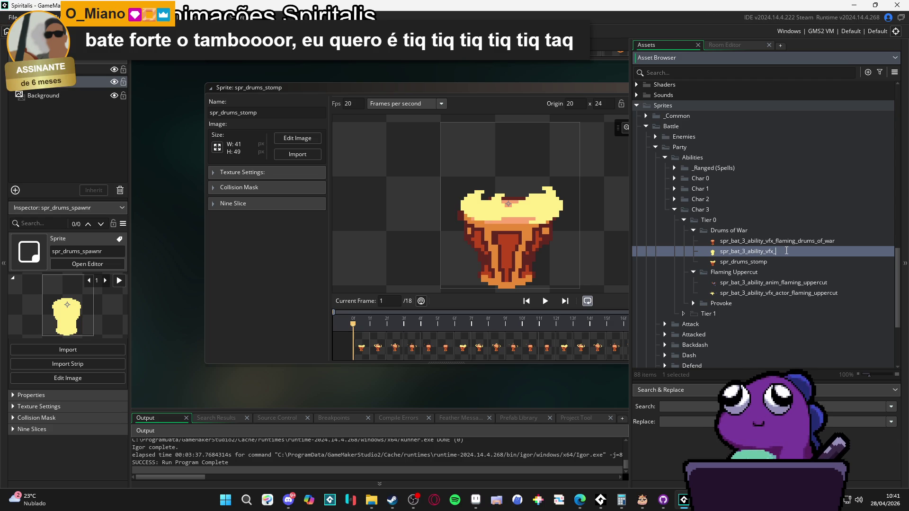
type("dr")
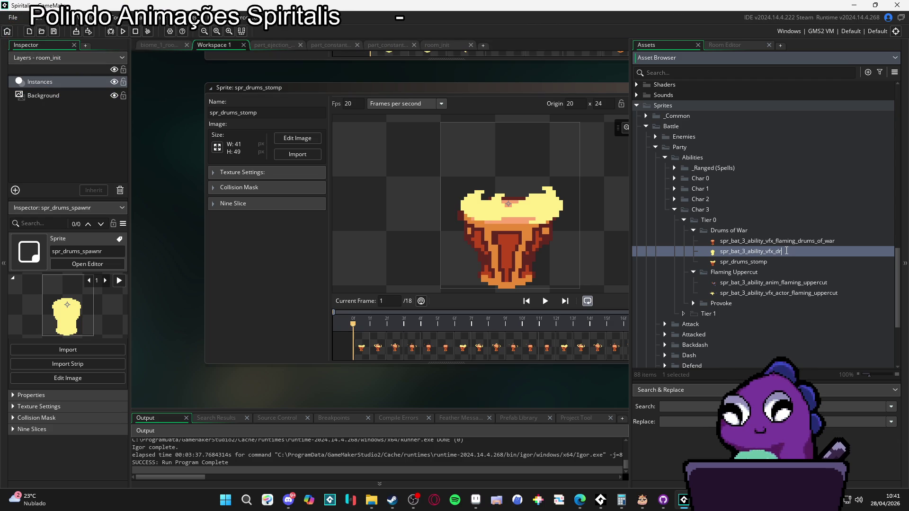
type("ums_")
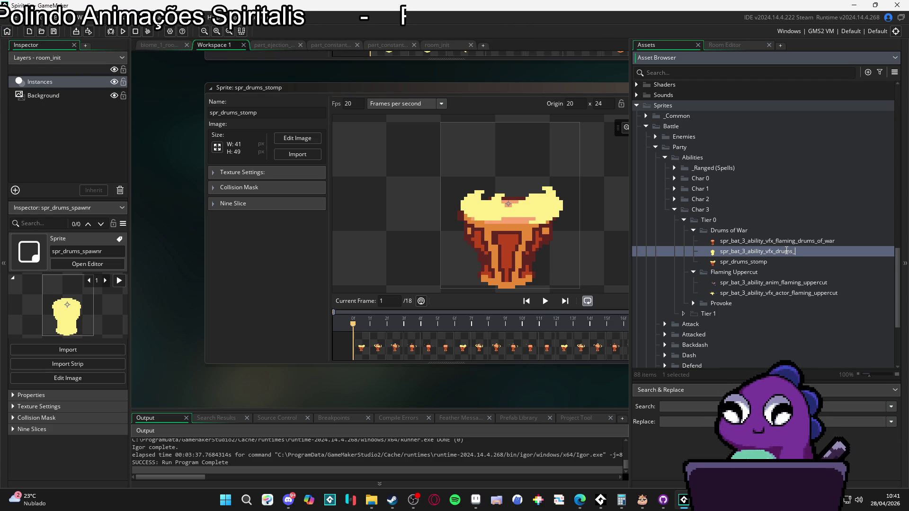
type("of_war")
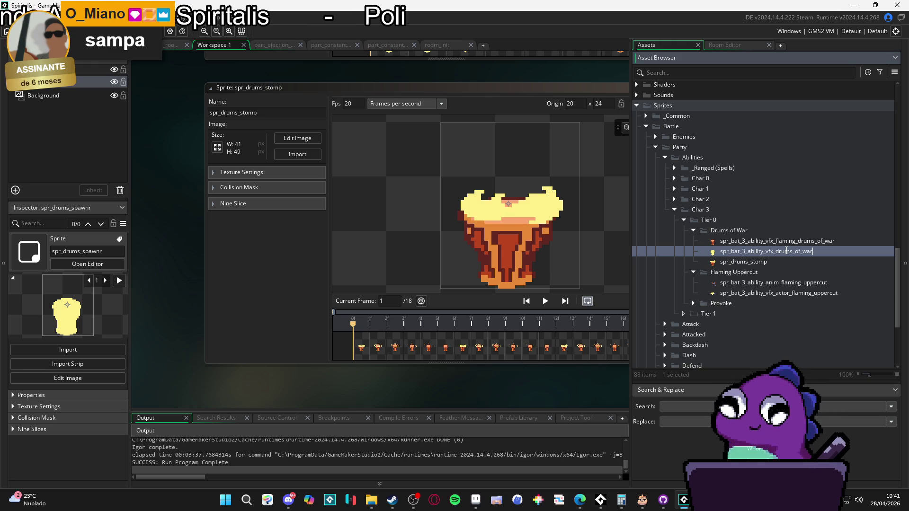
type("_spaw")
key("Return")
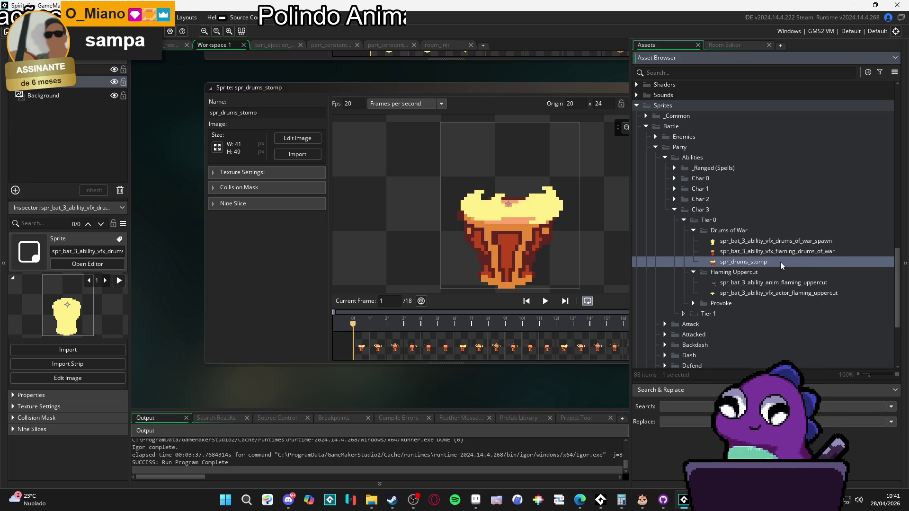
- Rename spr_drums_stomp to spr_bat_3_ability_vfx_drums_of_war_stop, reusing the spawn name
left_click(784, 263)
key("F2")
type("spr_bat_3_ability_vfx_drums_of_war_spawn")
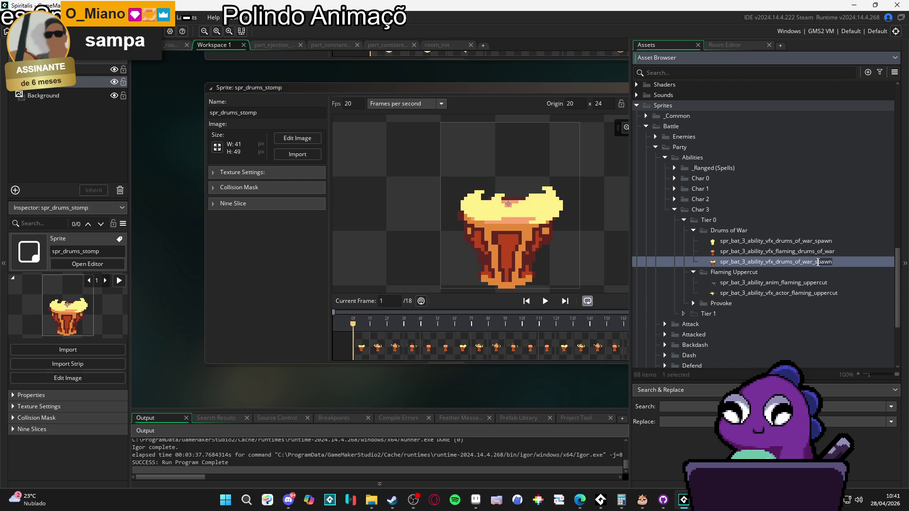
key("Delete")
key("Delete")
key("Delete")
type("stop")
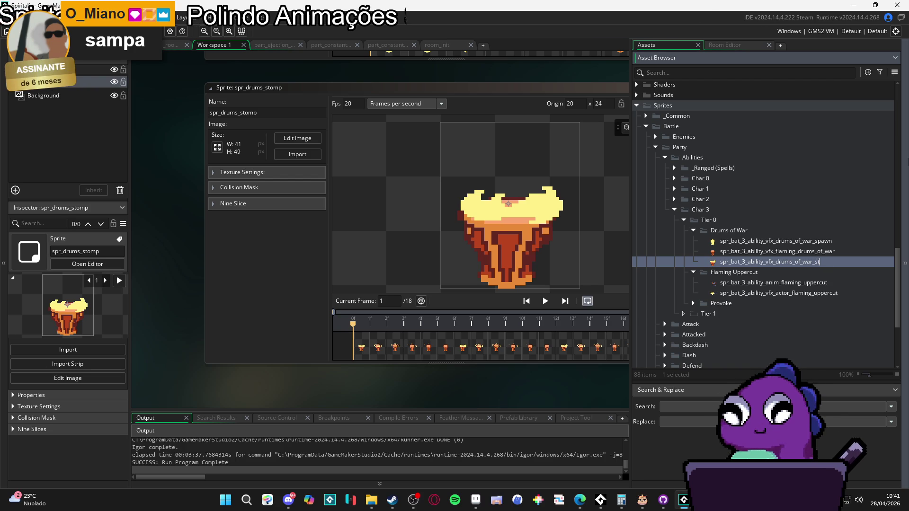
key("Return")
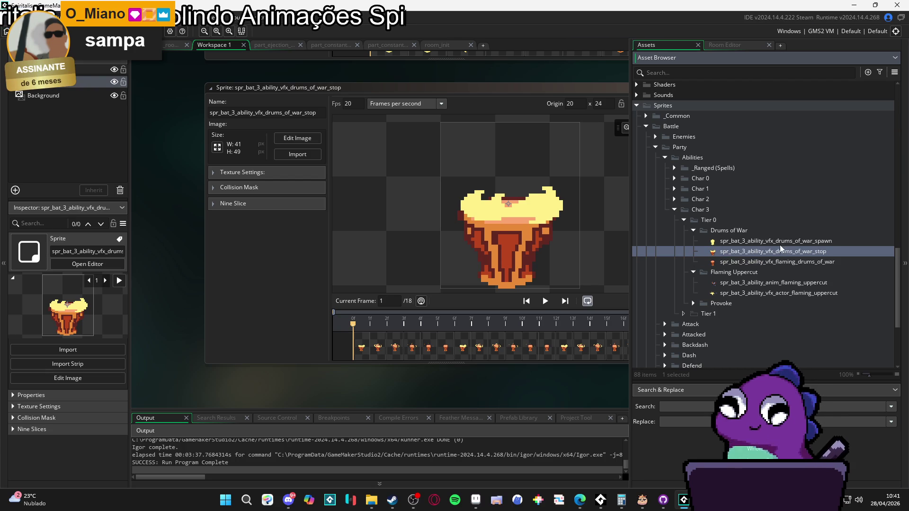
- Remove 'flaming_' so the first sprite becomes spr_bat_3_ability_vfx_drums_of_war
left_click(784, 264)
key("F2")
key("Escape")
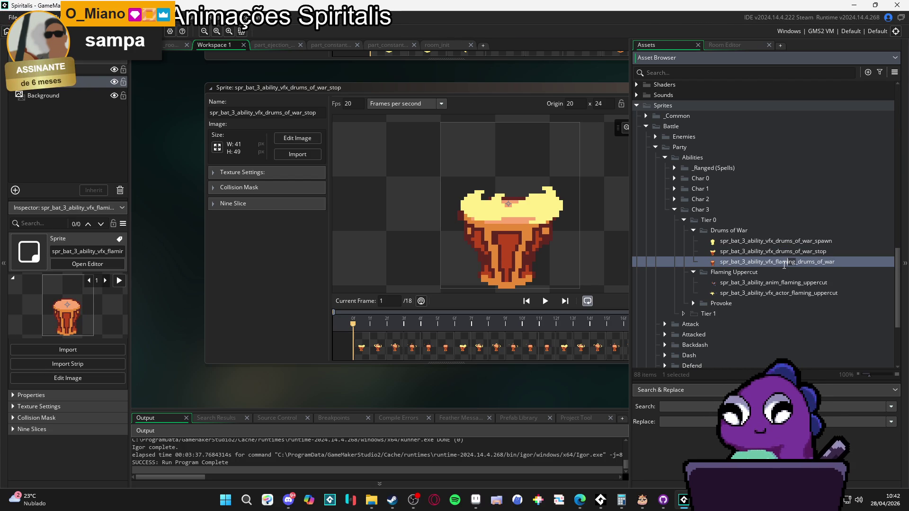
left_click(775, 262)
key("BackSpace")
key("BackSpace")
key("BackSpace")
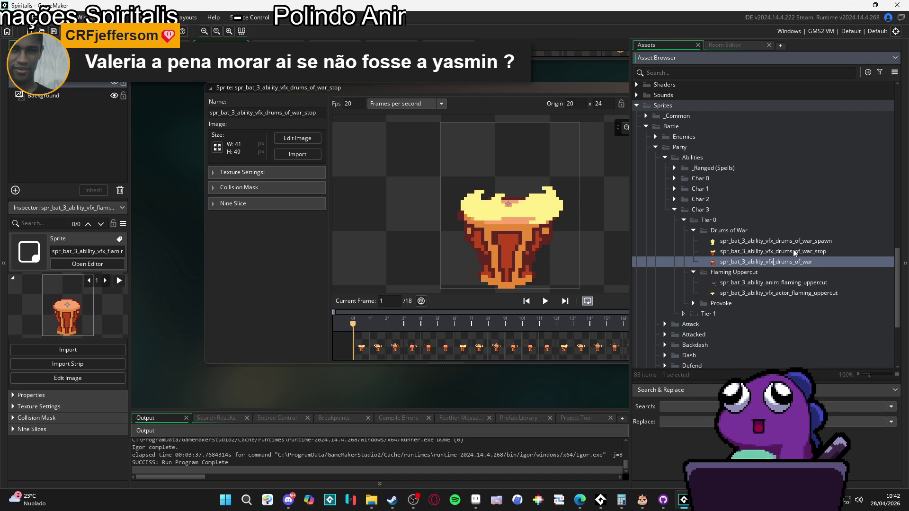
left_click(807, 266)
- Preview the renamed drums_of_war, _stop and _spawn sprites
key("Up")
key("Up")
left_click(800, 261)
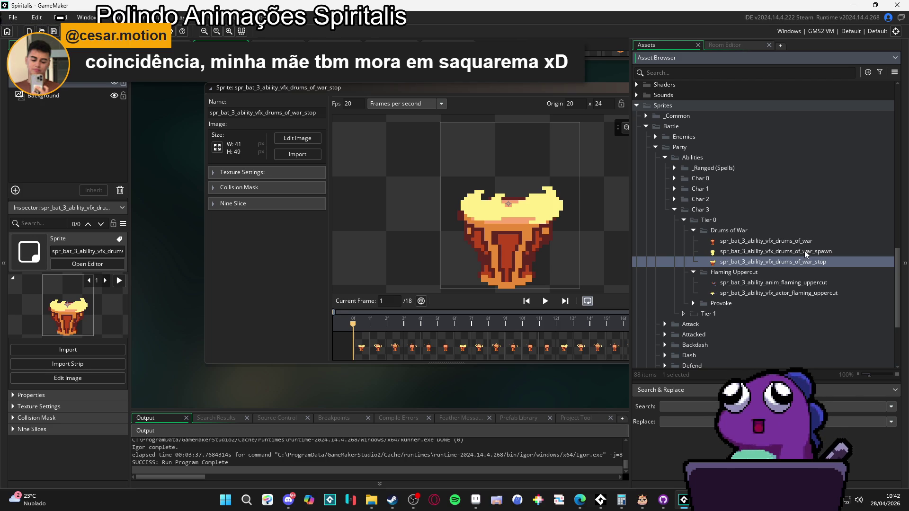
left_click(803, 251)
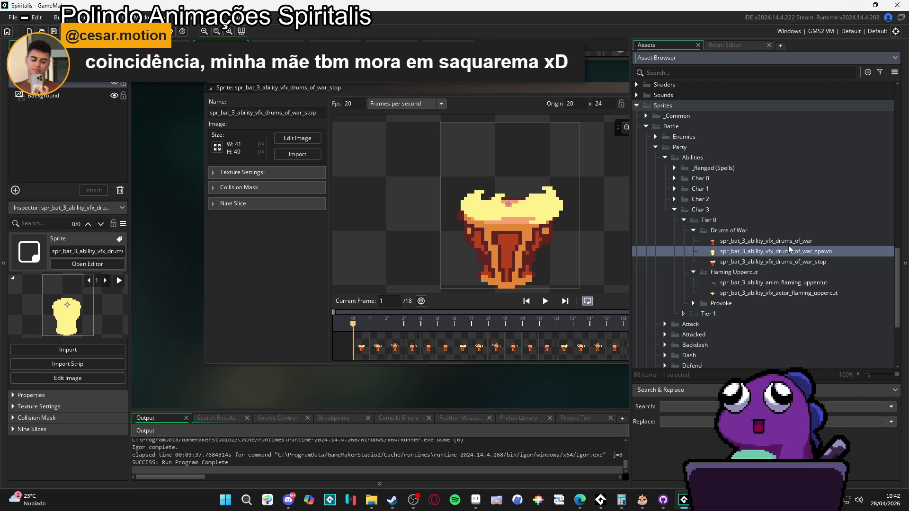
- Preview the drums_of_war sprite, reposition its editor window leftward and widen the asset tree
left_click(791, 242)
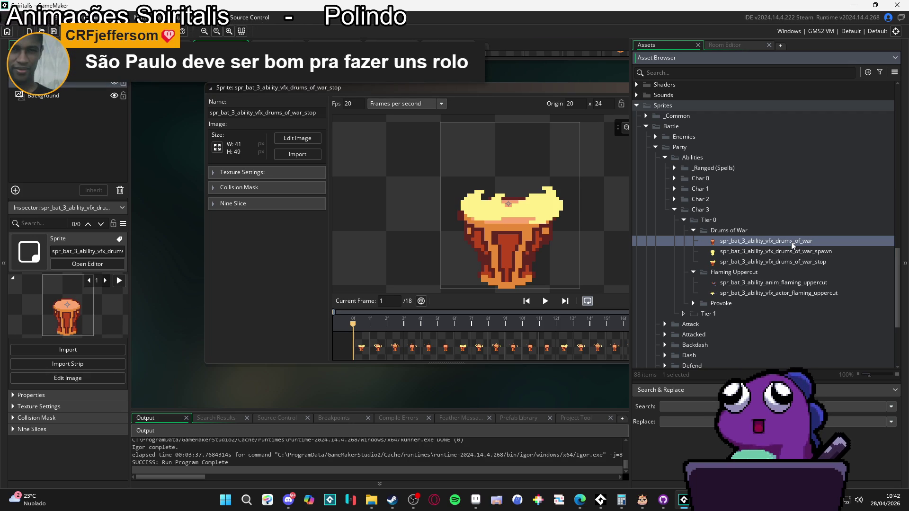
left_click_drag(537, 373, 443, 376)
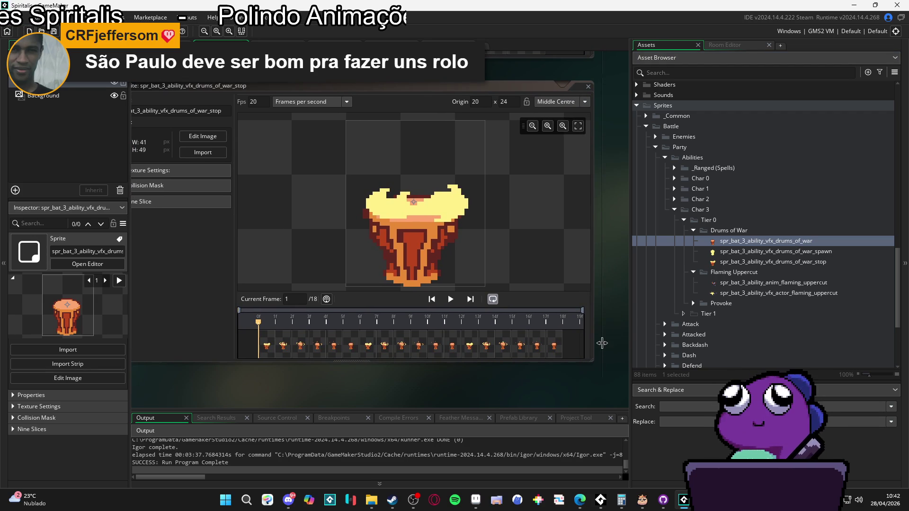
mouse_move(363, 389)
left_mouse_down()
mouse_move(398, 385)
mouse_move(384, 378)
mouse_move(395, 367)
left_mouse_up()
mouse_move(631, 347)
left_mouse_down()
mouse_move(618, 343)
mouse_move(648, 344)
left_mouse_up()
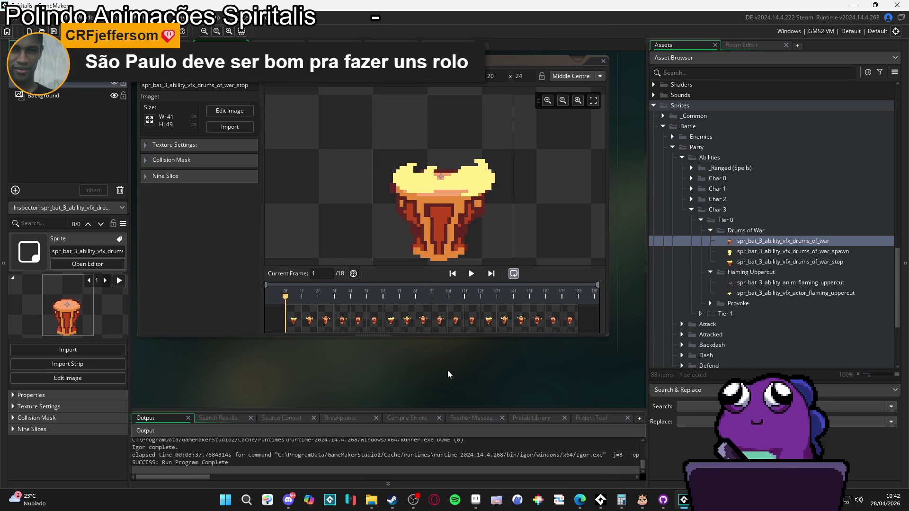
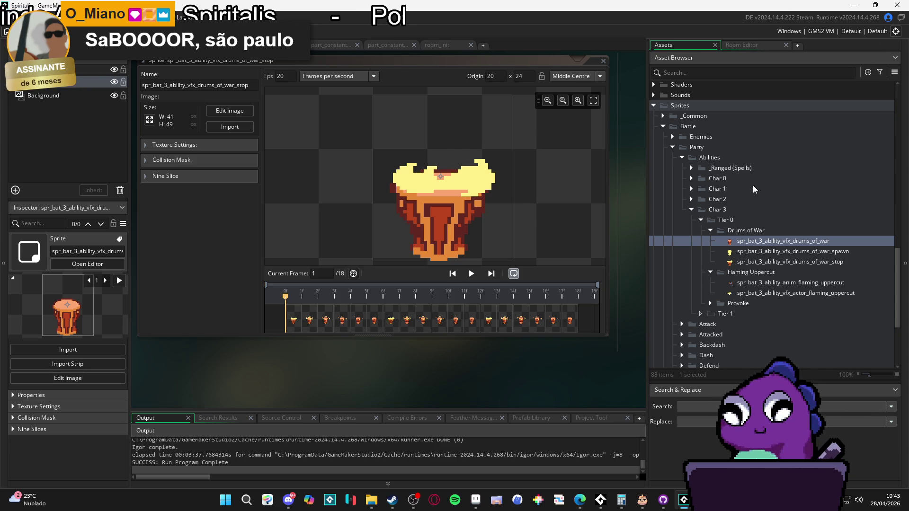
- Create a sequence in the Drums of War folder named sqn_bat_3_ability_vfx_drums_of_war
scroll(765, 279, "down", 4)
scroll(770, 264, "up", 5)
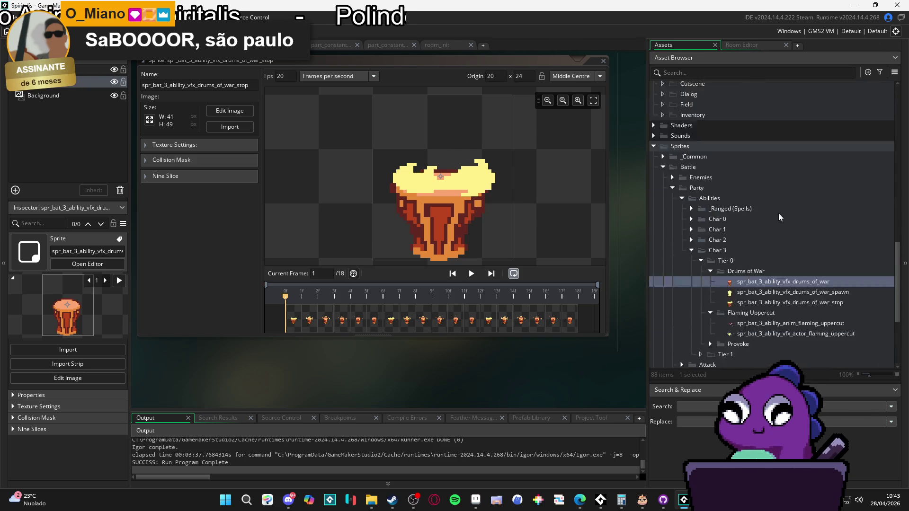
scroll(762, 235, "down", 4)
scroll(763, 226, "up", 7)
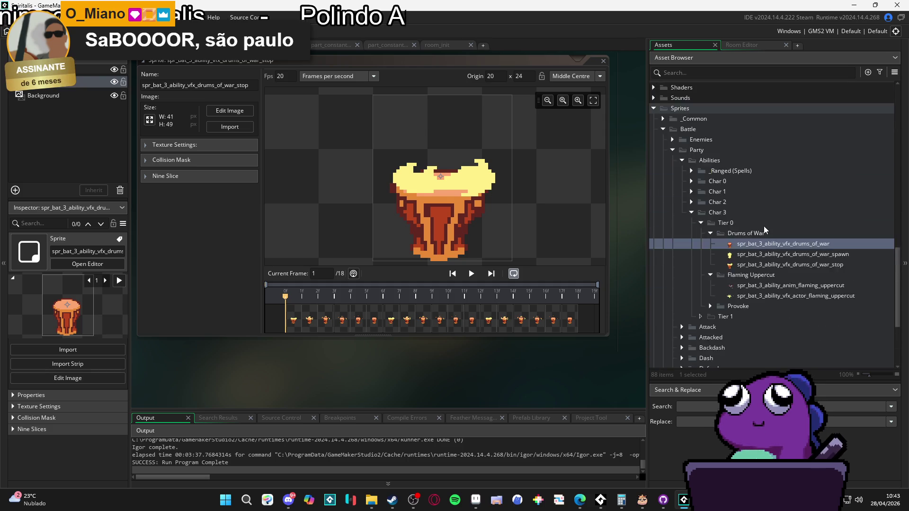
scroll(765, 215, "up", 5)
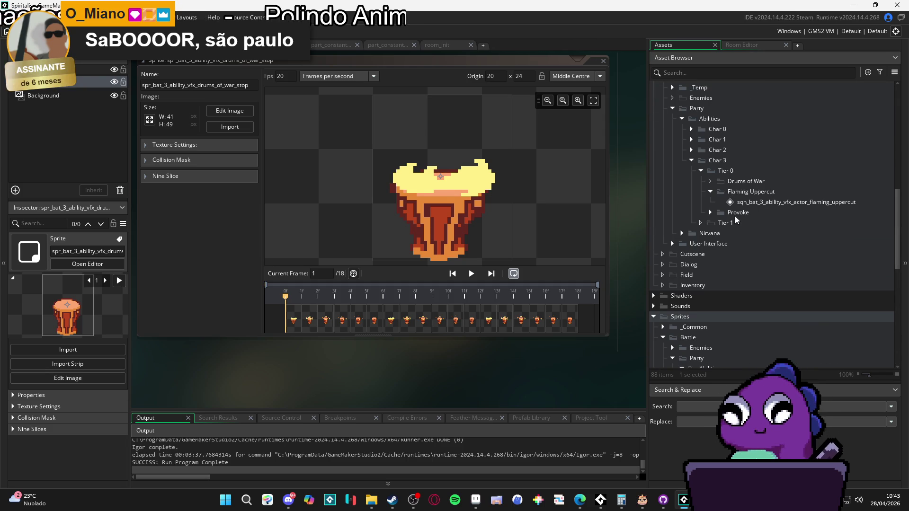
right_click(732, 182)
mouse_move(741, 186)
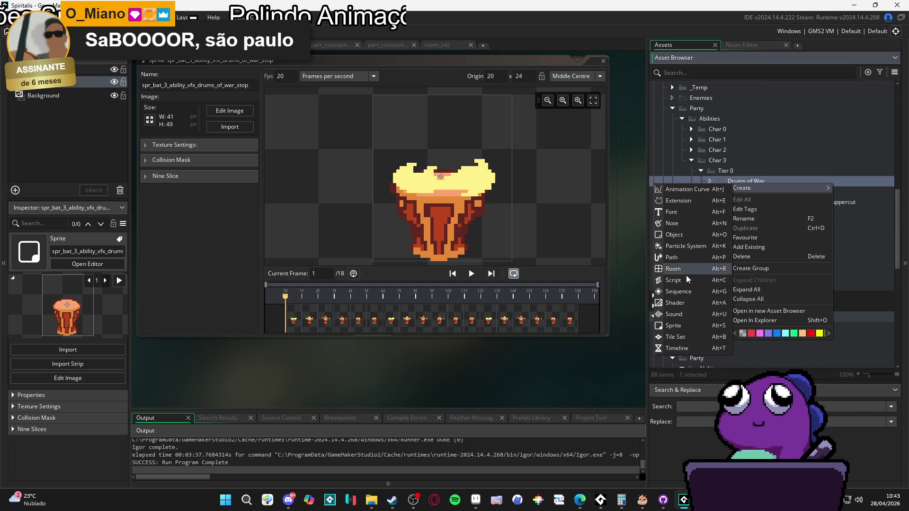
left_click(686, 288)
type("sqn_b")
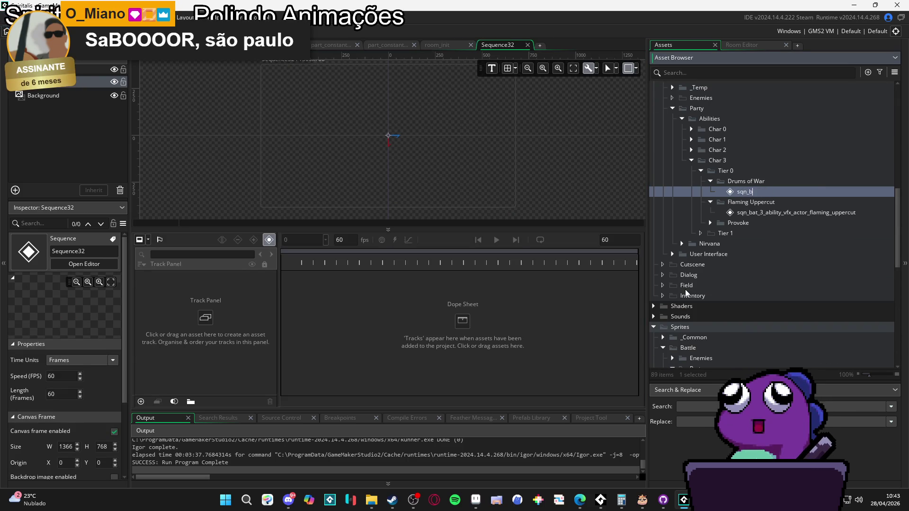
type("at_3_ability_vfx_")
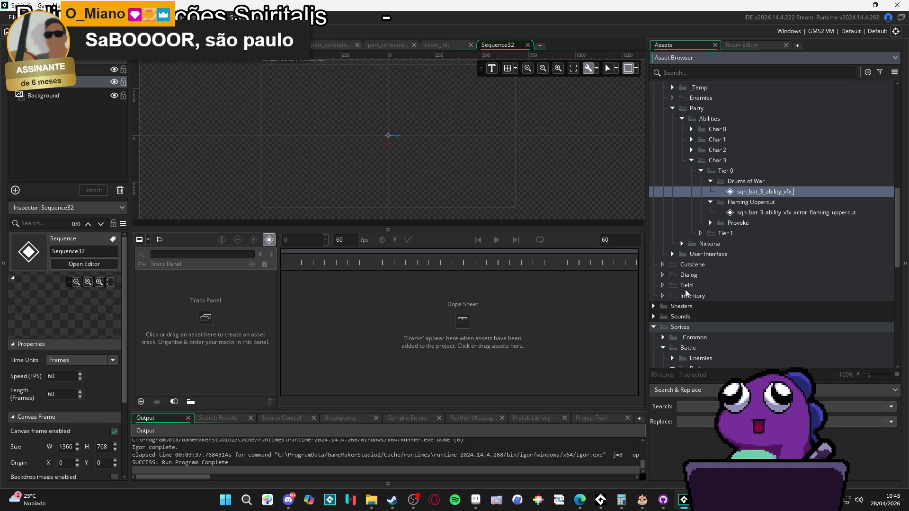
type("drums_of_war")
key("Return")
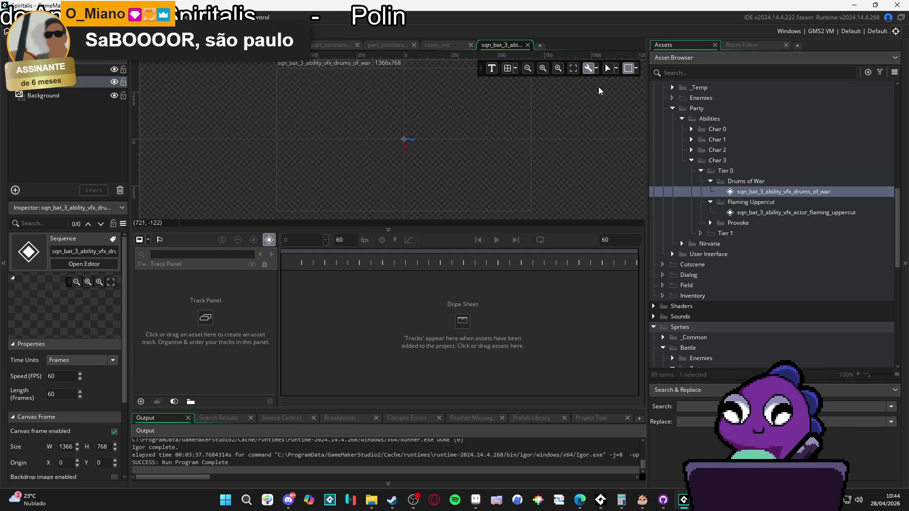
- Set the sequence canvas frame to 480 x 320
left_click(636, 71)
double_click(665, 95)
type("480")
key("Tab")
type("320")
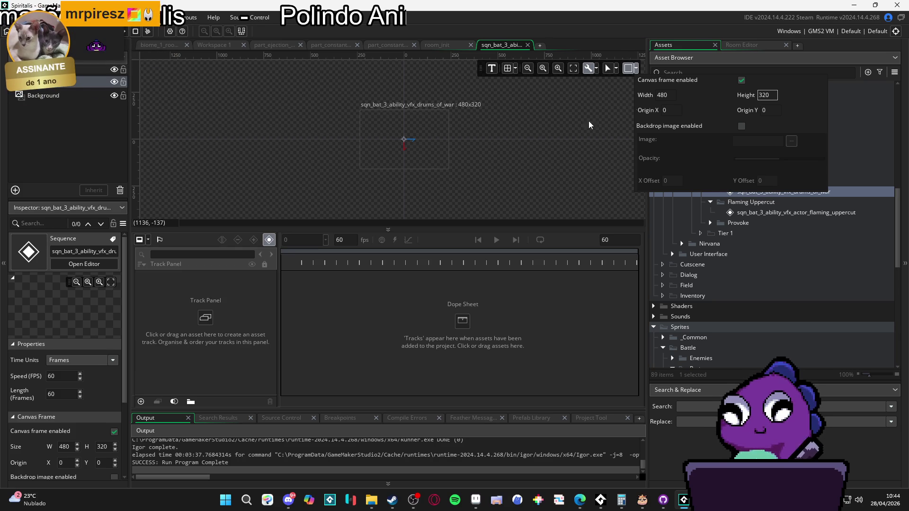
mouse_move(371, 500)
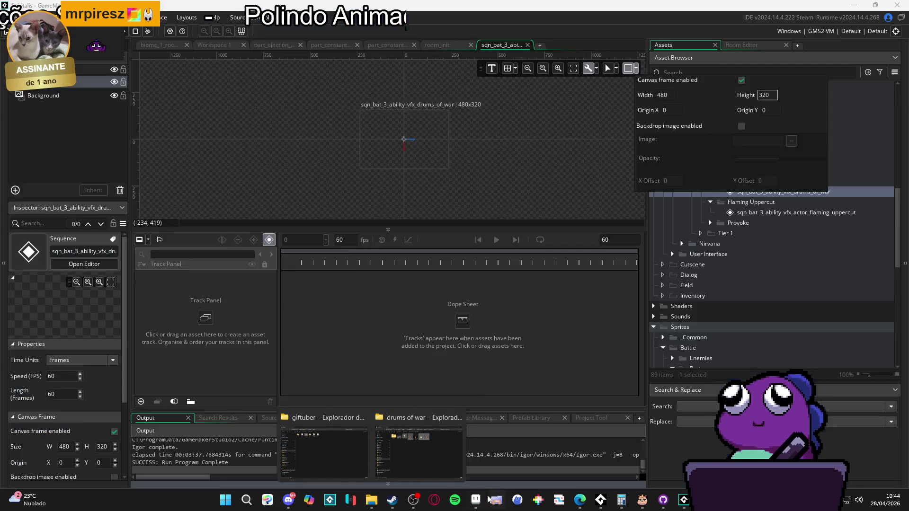
left_click(451, 424)
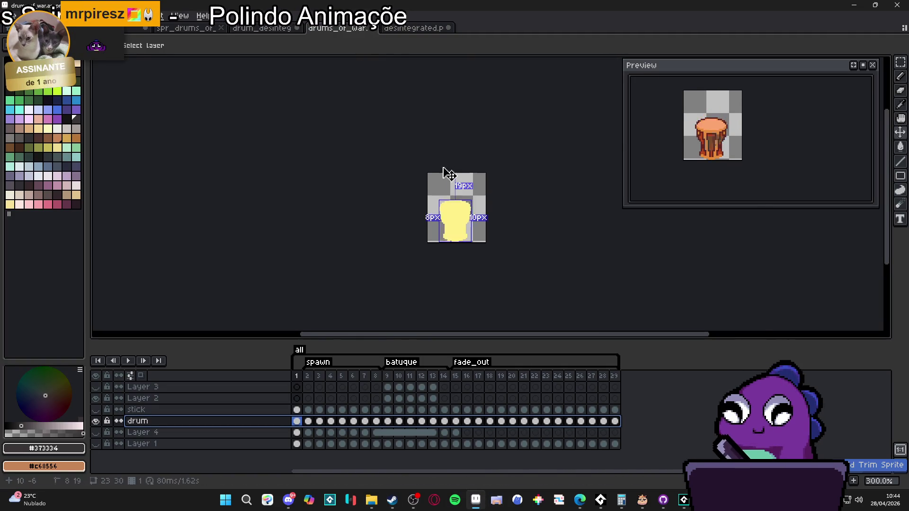
- Show the battle screenshot layer and paste it into a new image
key("Return")
left_click(96, 444)
scroll(390, 199, "down", 1)
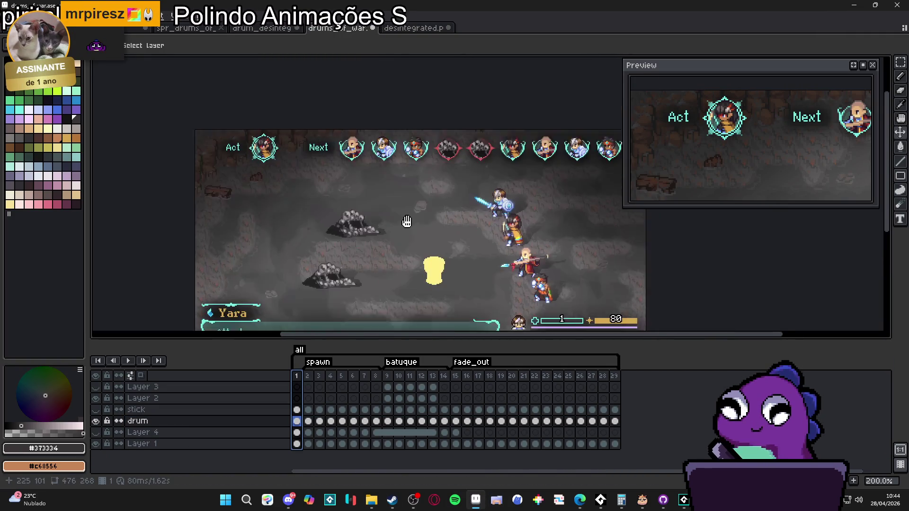
left_click(389, 198)
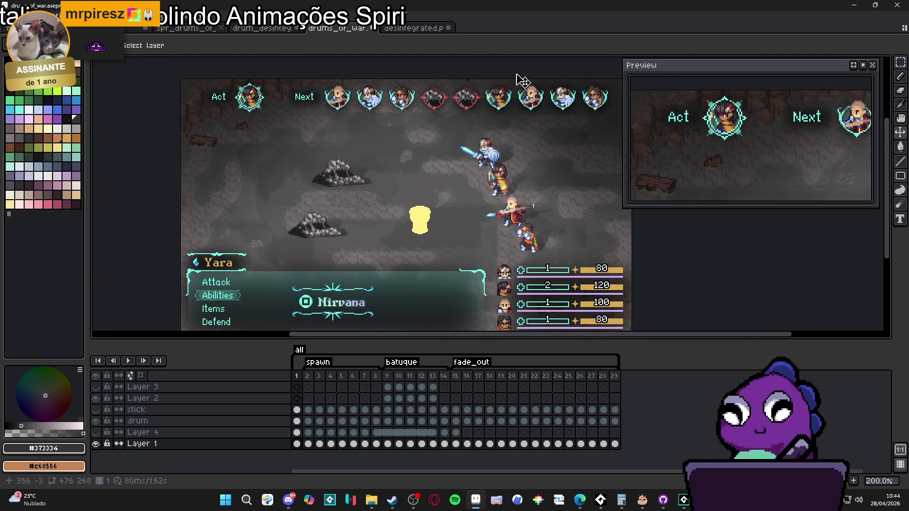
left_click(10, 16)
left_click(9, 15)
key("ctrl+n")
left_click(426, 349)
key("ctrl+v")
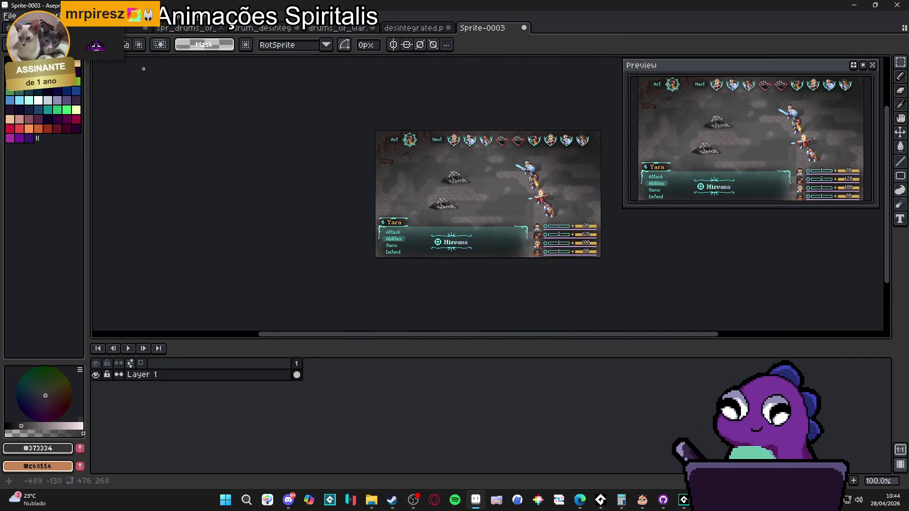
- Save the new image as PNG named spr_battle_ref.png in the drums of war folder
left_click(10, 15)
left_click(28, 25)
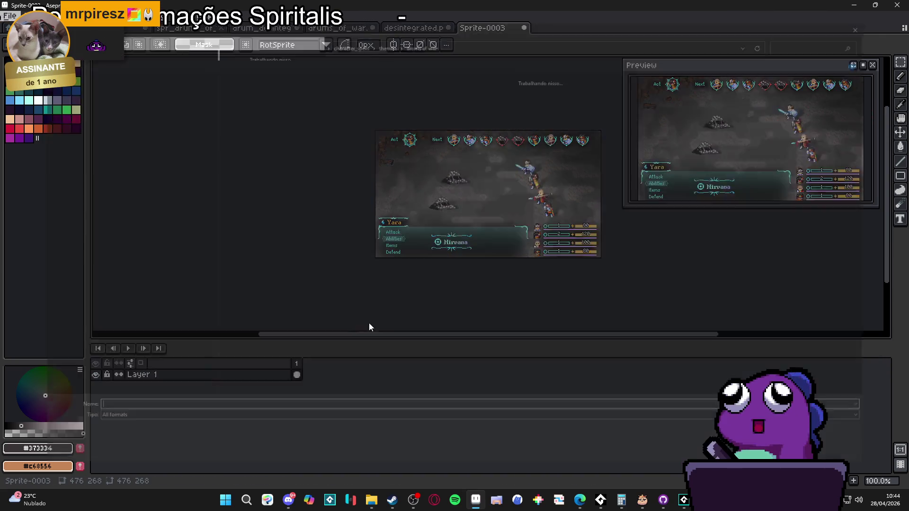
left_click(141, 433)
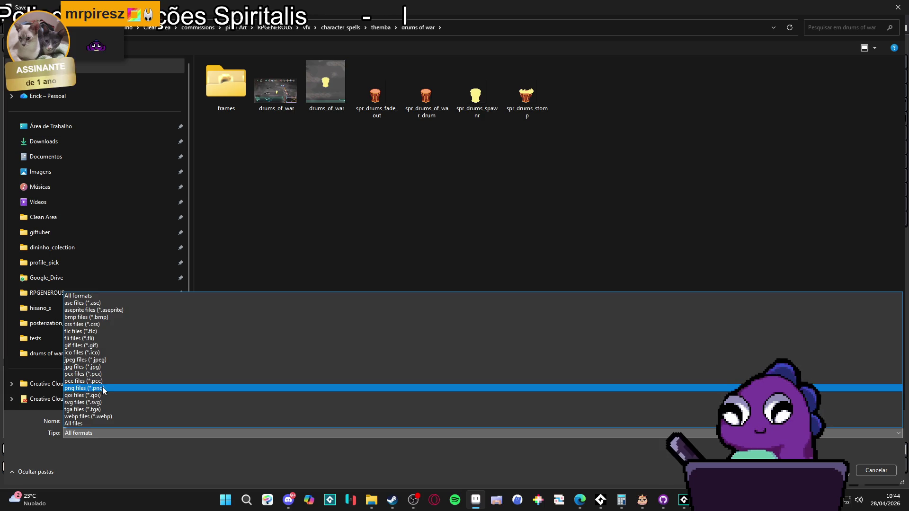
left_click(188, 385)
left_click(141, 419)
type("spr_")
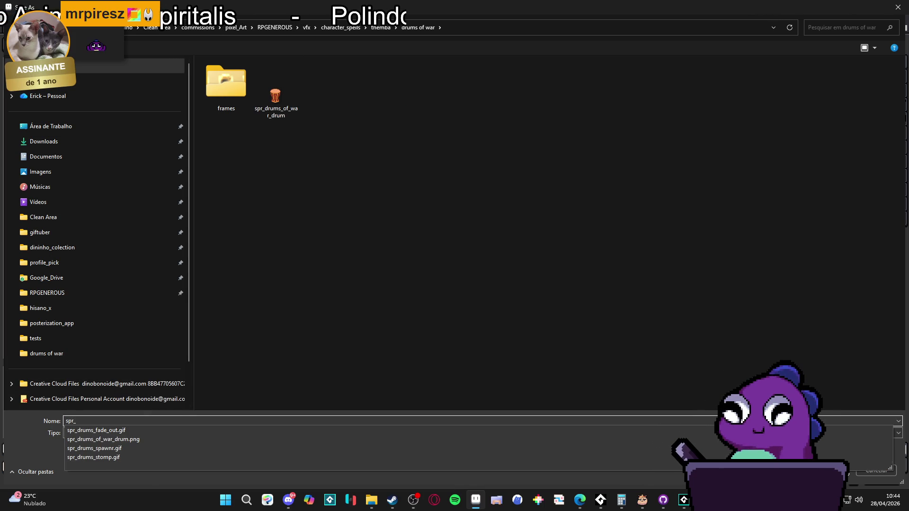
type("battle_r")
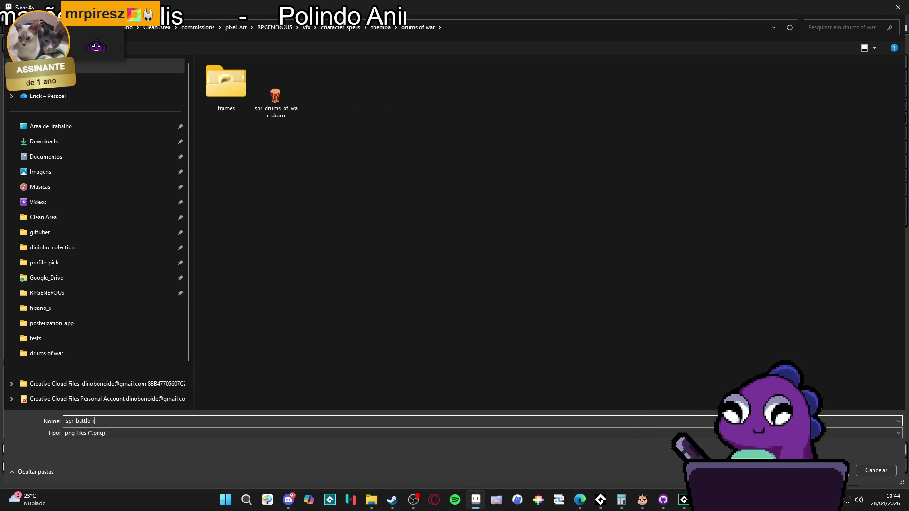
key("Return")
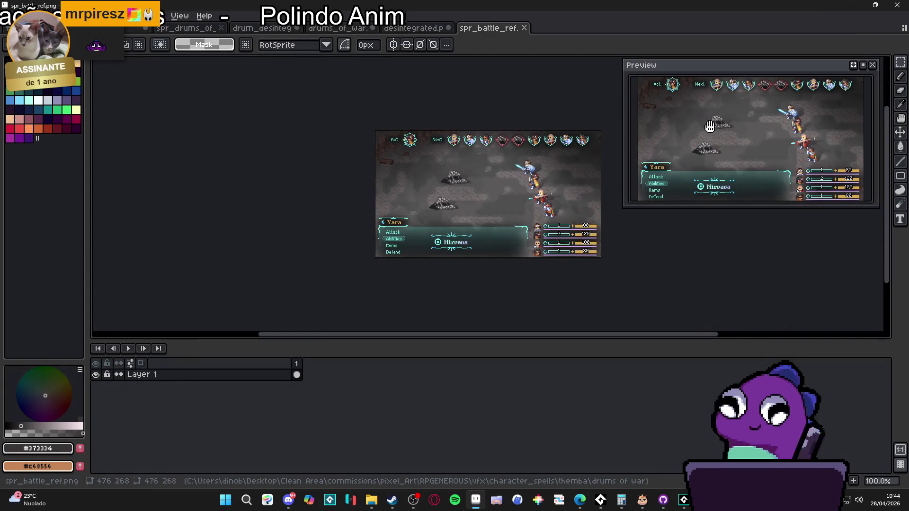
left_click(854, 4)
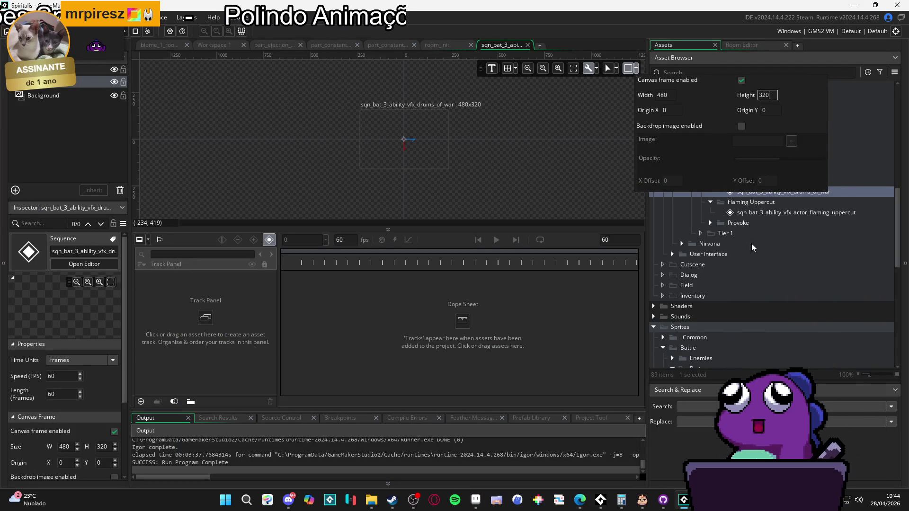
- Import spr_battle_ref.png as a sprite into the Drums of War folder beside the drums sprites
left_click(766, 213)
scroll(757, 227, "down", 8)
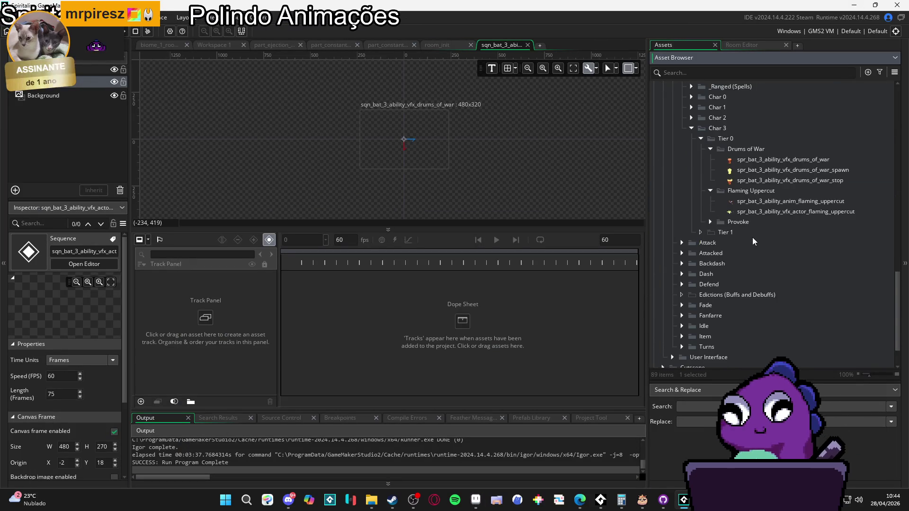
left_click(770, 237)
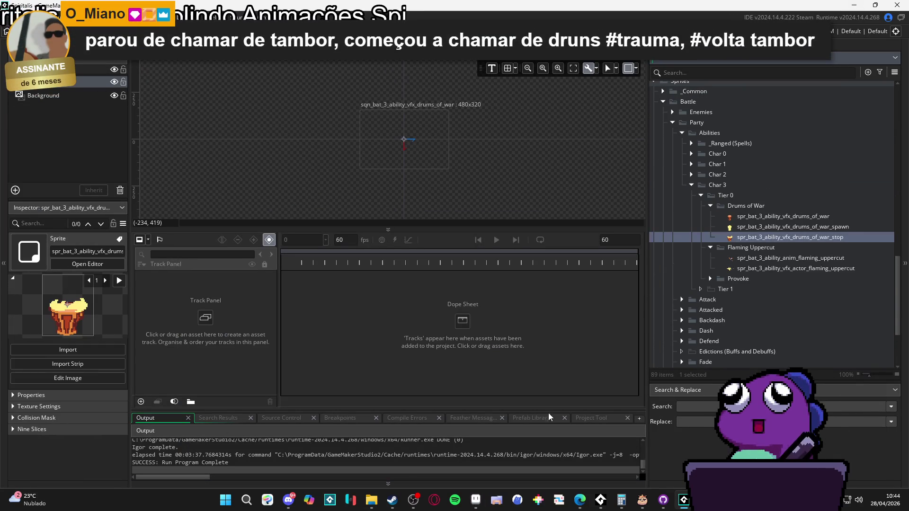
mouse_move(371, 500)
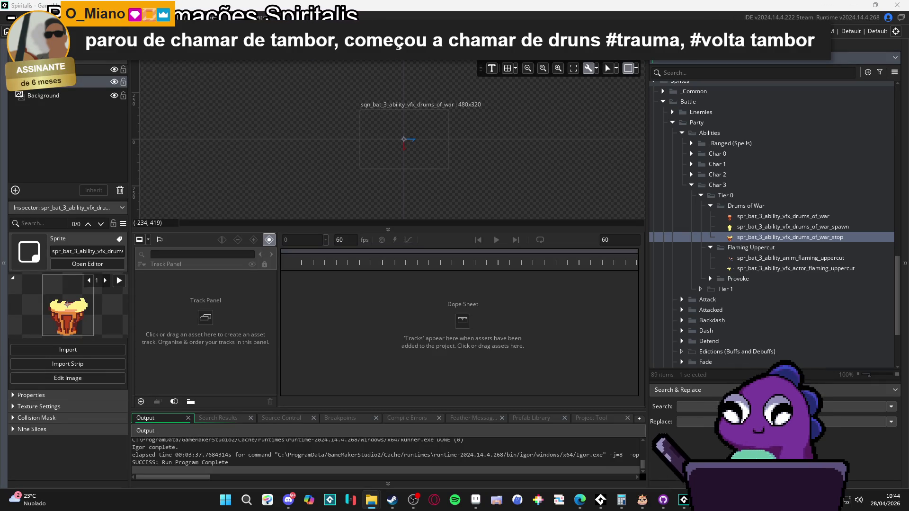
left_click_drag(682, 208, 751, 206)
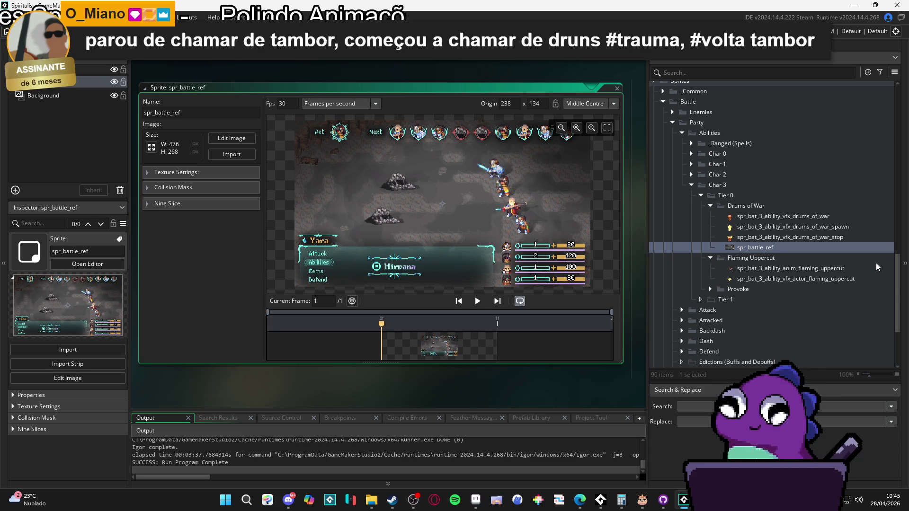
left_click(488, 53)
scroll(409, 146, "up", 4)
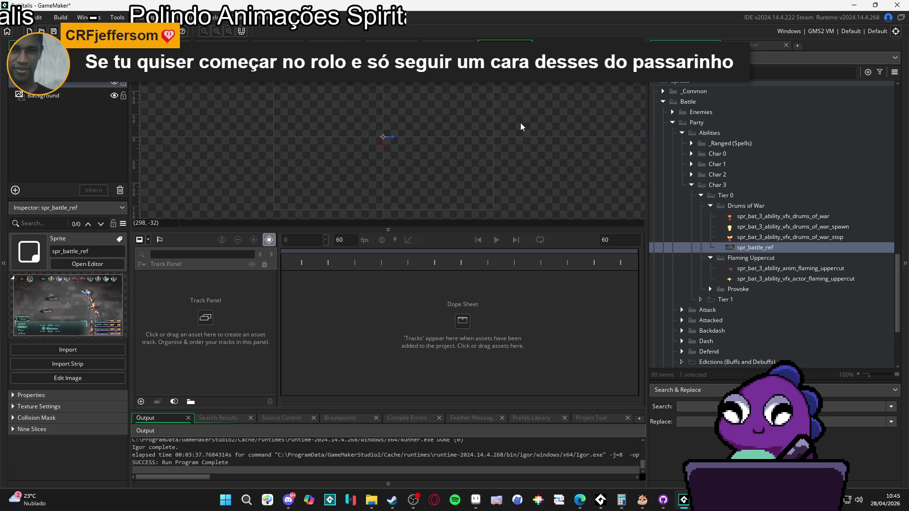
- Add spr_battle_ref as a track in the drums of war sequence
left_click_drag(591, 227, 582, 278)
mouse_move(753, 248)
left_mouse_down()
mouse_move(205, 381)
mouse_move(226, 373)
left_mouse_up()
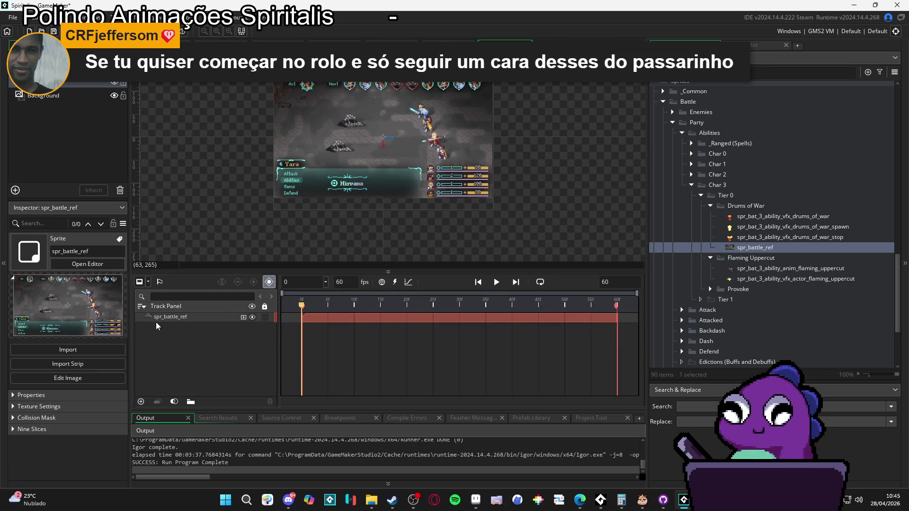
scroll(402, 169, "up", 2)
left_click(440, 194)
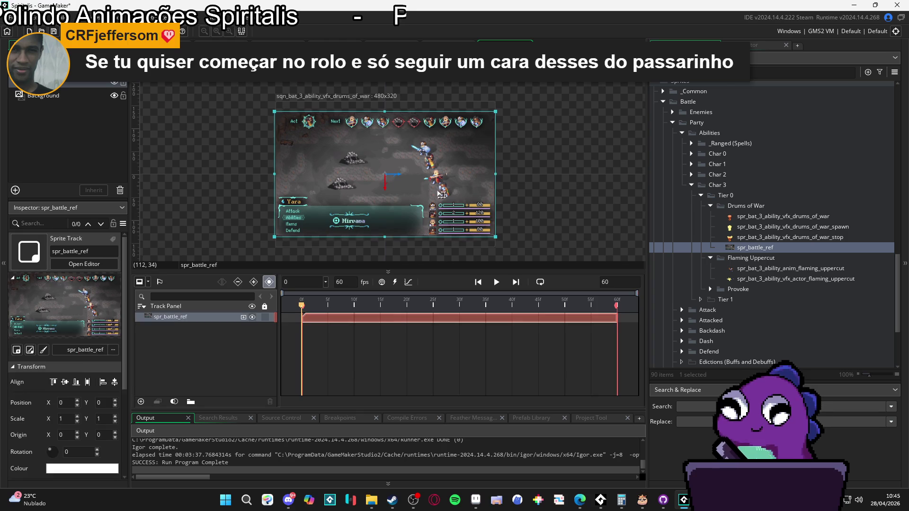
scroll(710, 303, "down", 4)
scroll(692, 260, "up", 9)
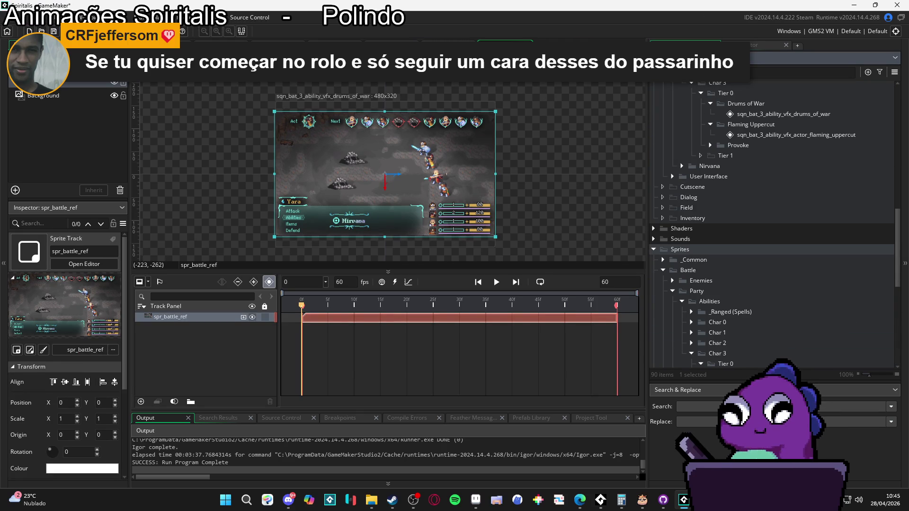
- Check the arrival room's viewport settings, then change the sequence canvas height to 270
left_click(160, 45)
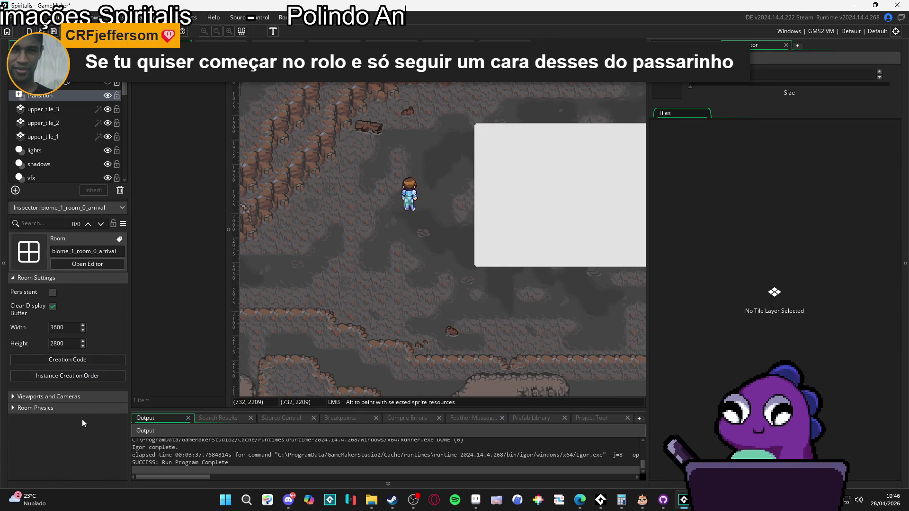
left_click(55, 396)
scroll(85, 422, "down", 3)
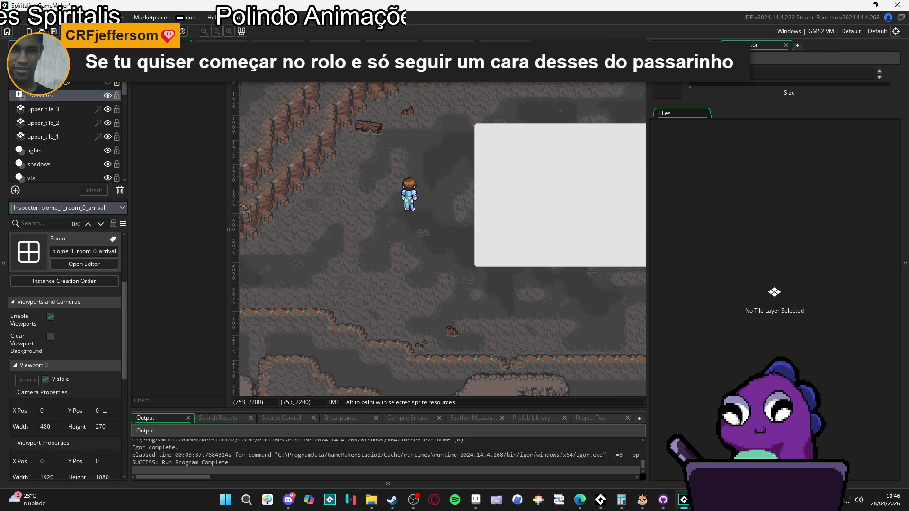
left_click(504, 45)
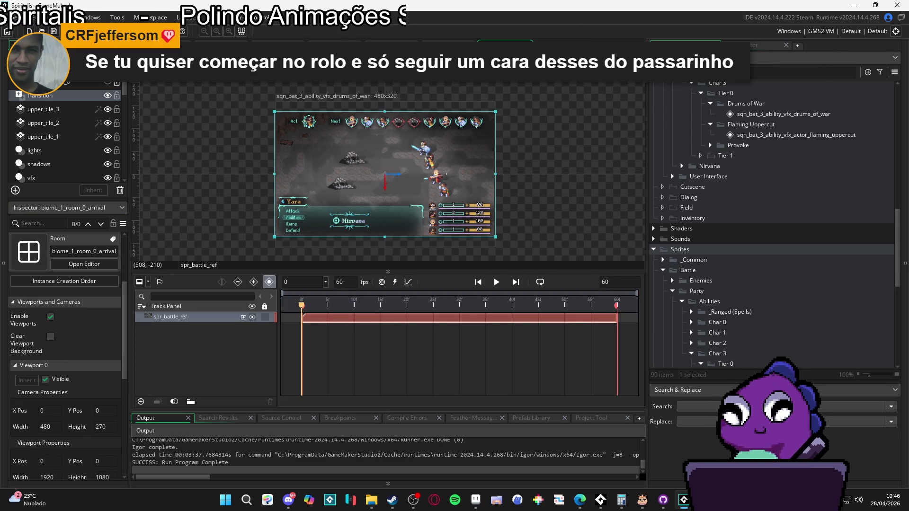
left_click(639, 75)
key("BackSpace")
key("BackSpace")
key("BackSpace")
type("270")
key("Return")
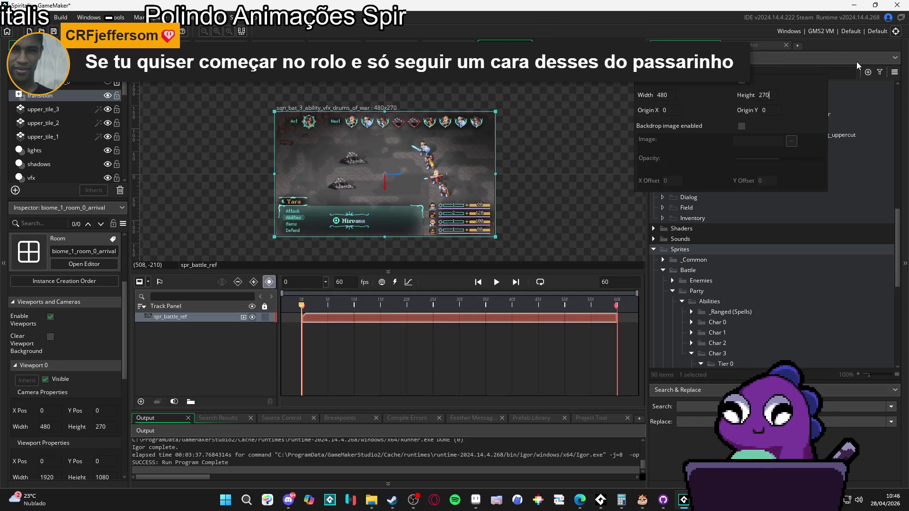
- Lock the spr_battle_ref reference track against edits
left_click(575, 170)
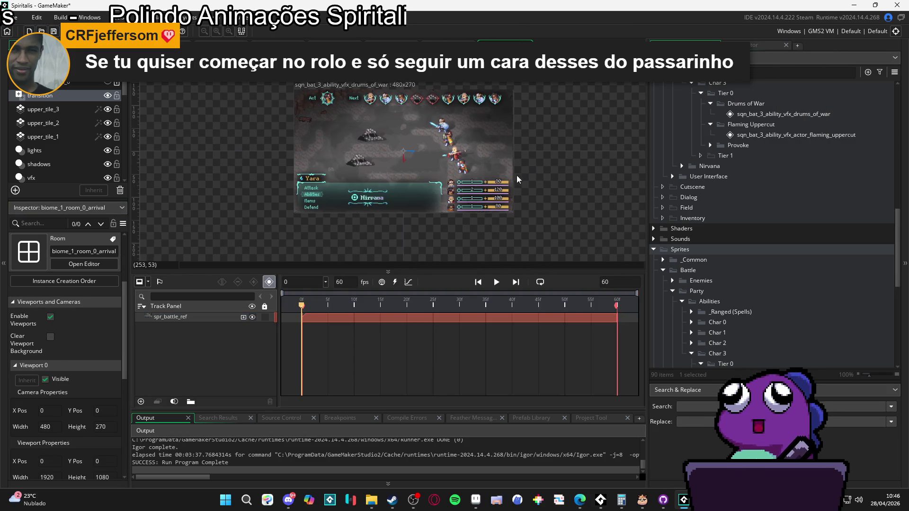
left_click(251, 316)
left_click(265, 317)
scroll(536, 200, "up", 3)
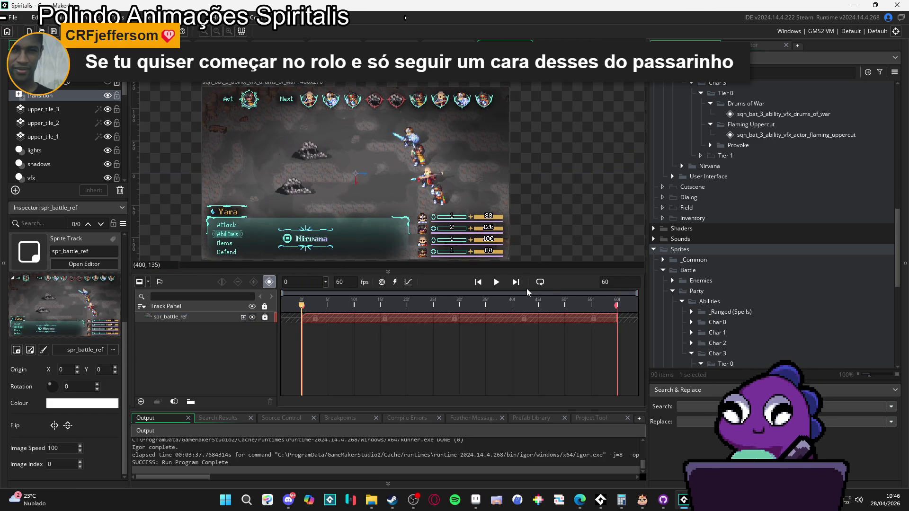
left_click(206, 317)
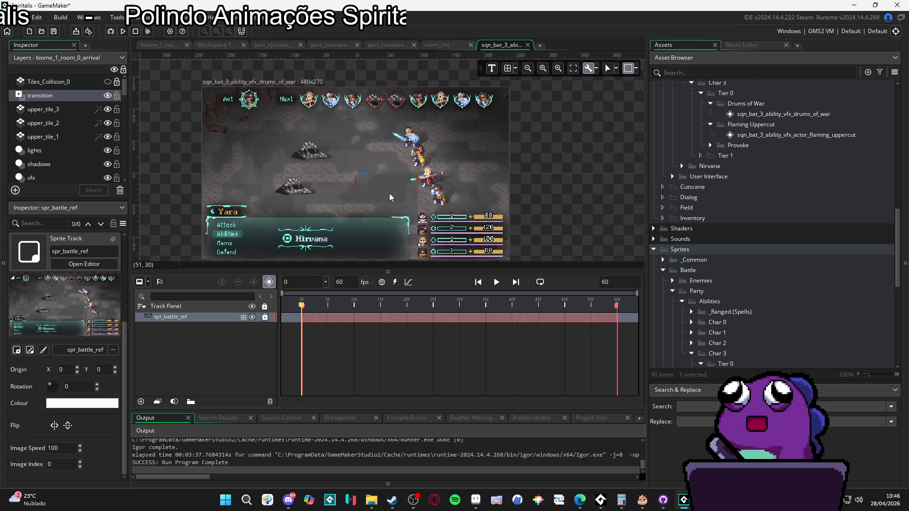
- Add the spr_bat_3_ability_vfx_drums_of_war_spawn sprite to the sequence over the reference
scroll(389, 194, "up", 1)
mouse_move(430, 194)
left_mouse_down()
mouse_move(469, 200)
mouse_move(438, 193)
left_mouse_up()
scroll(760, 204, "down", 7)
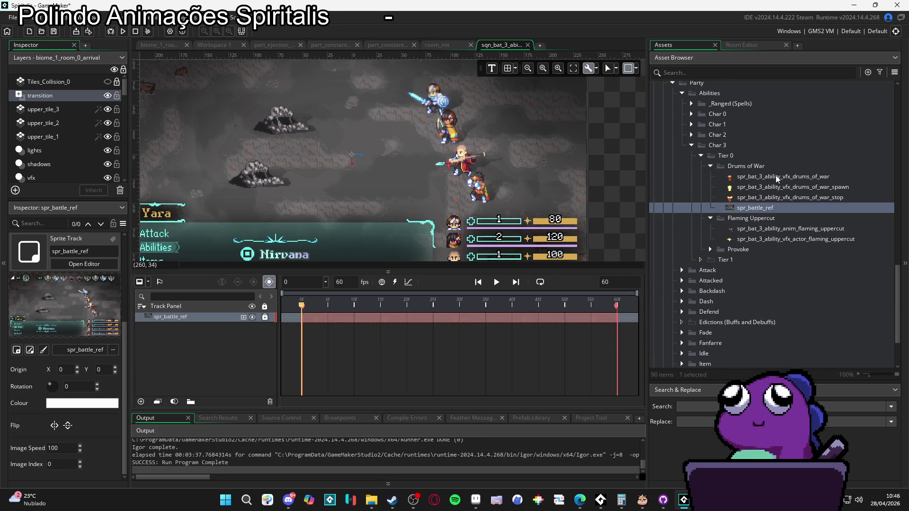
left_click(776, 177)
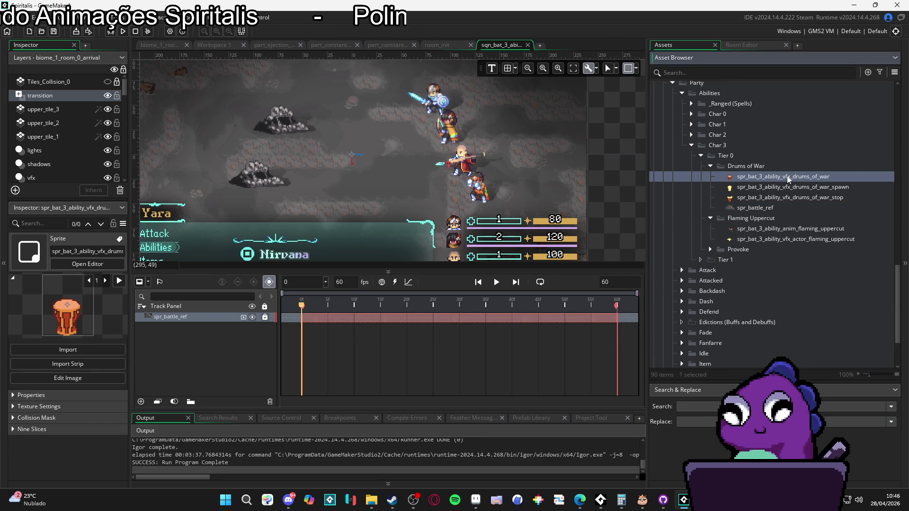
mouse_move(787, 187)
left_mouse_down()
mouse_move(395, 179)
mouse_move(463, 195)
mouse_move(455, 221)
mouse_move(441, 179)
mouse_move(441, 197)
left_mouse_up()
- Shorten the spawn clip to end near frame 24 and scrub to preview it
scroll(455, 201, "up", 3)
left_click_drag(482, 214, 487, 219)
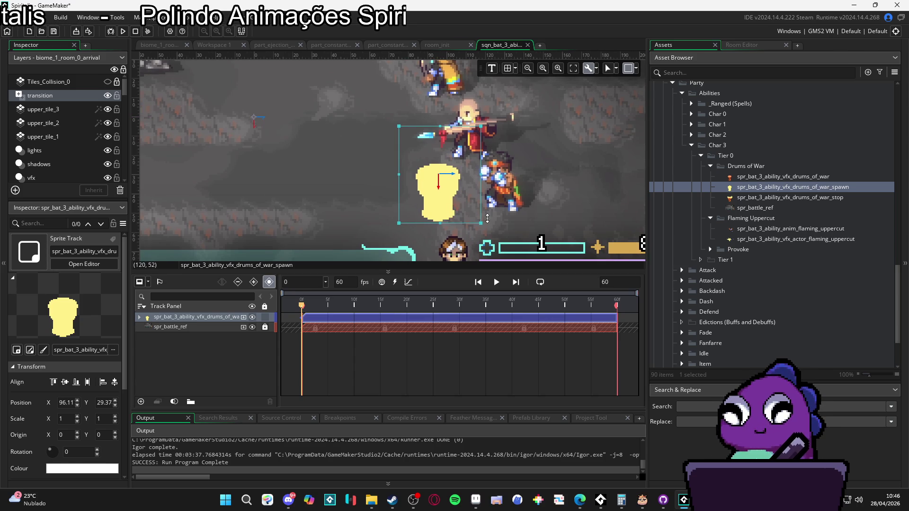
scroll(429, 198, "down", 2)
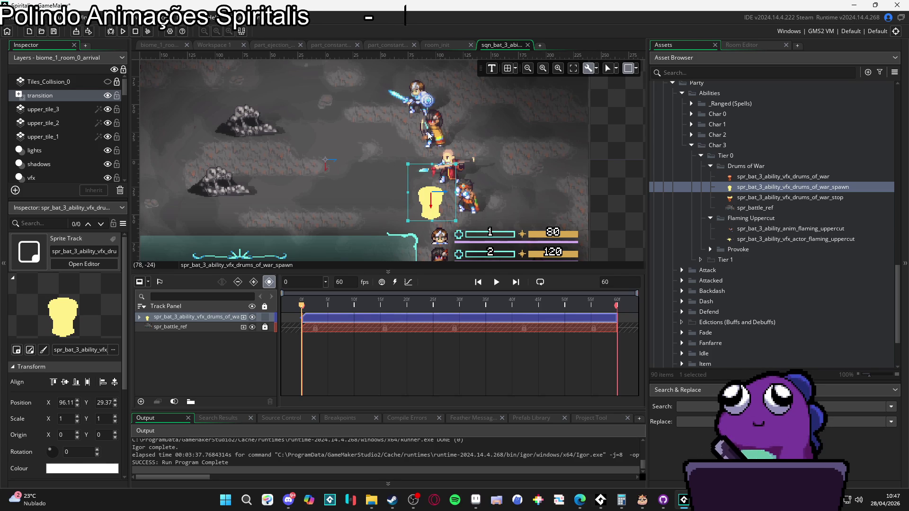
mouse_move(358, 207)
left_mouse_down()
mouse_move(350, 185)
mouse_move(351, 196)
left_mouse_up()
scroll(397, 209, "up", 1)
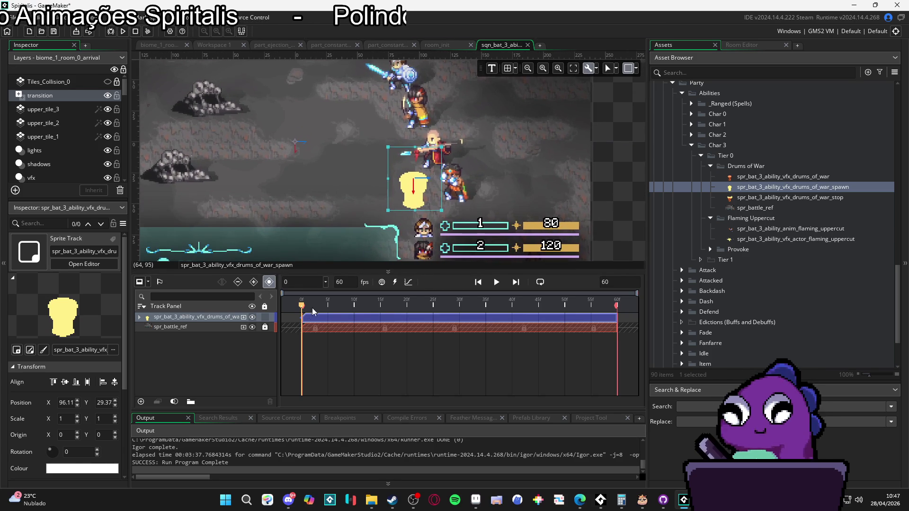
mouse_move(345, 306)
left_mouse_down()
mouse_move(506, 305)
mouse_move(305, 306)
mouse_move(438, 305)
left_mouse_up()
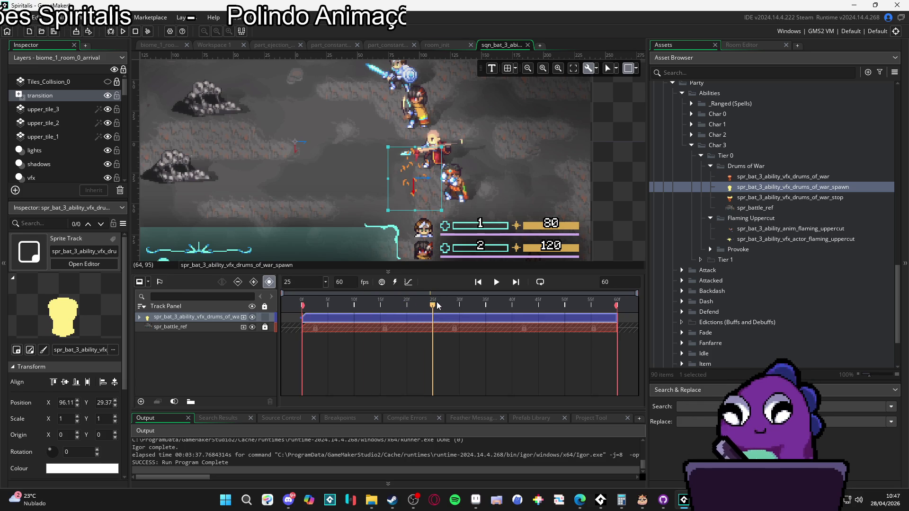
left_click_drag(619, 324, 430, 318)
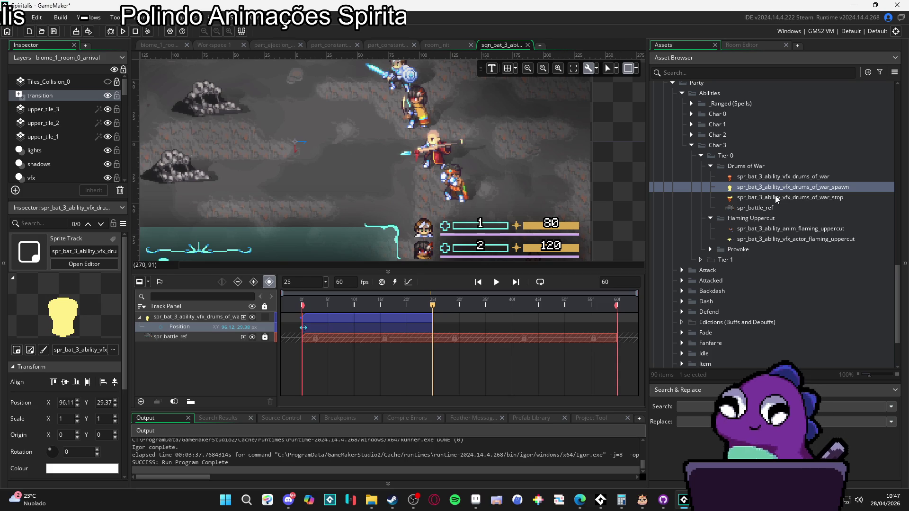
left_click_drag(431, 312, 308, 305)
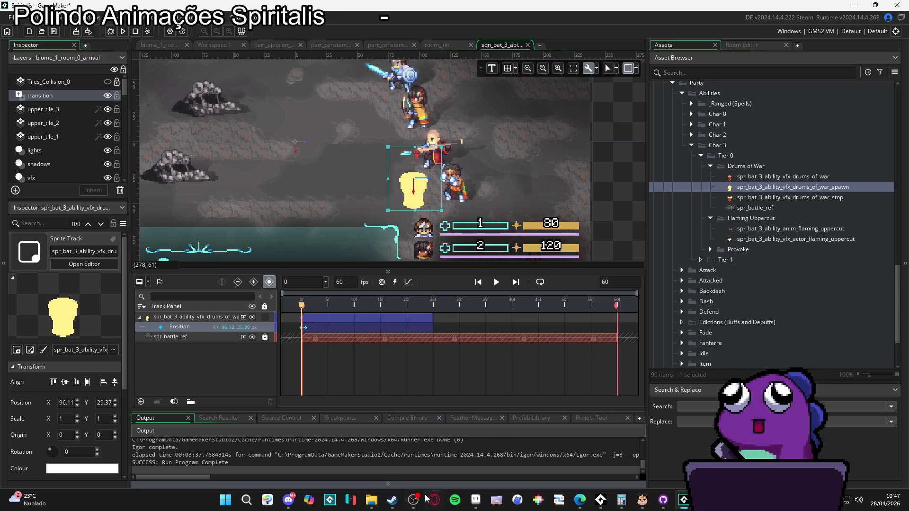
- Preview the spawn, drums_of_war and drums_of_war_stop sprite assets
left_click(769, 184)
left_click(791, 177)
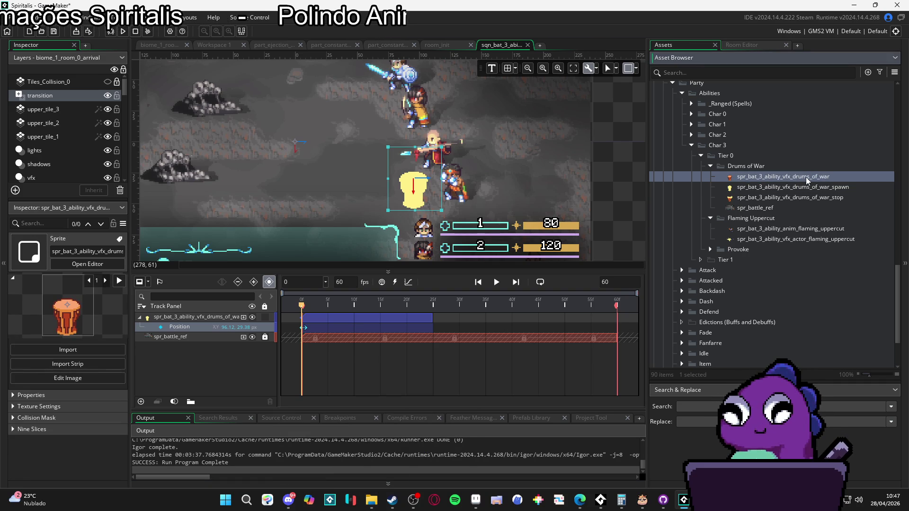
left_click(805, 187)
left_click(822, 177)
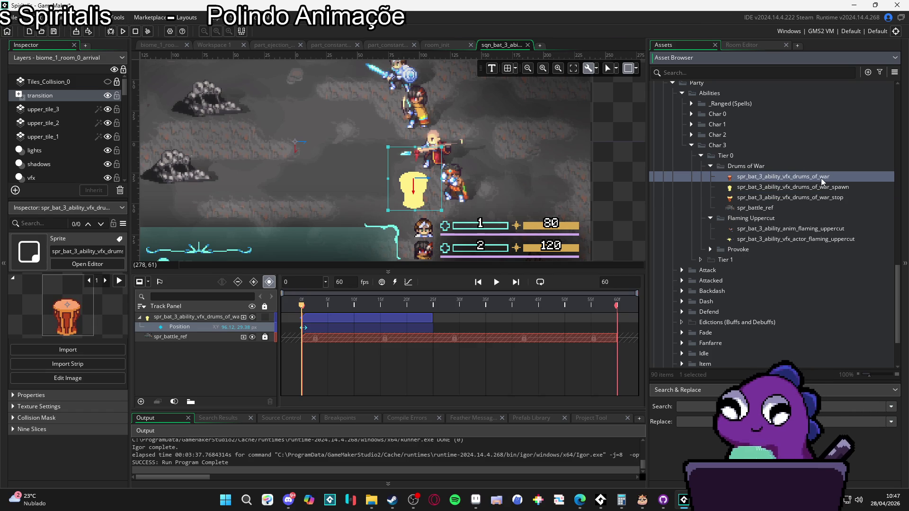
left_click(829, 198)
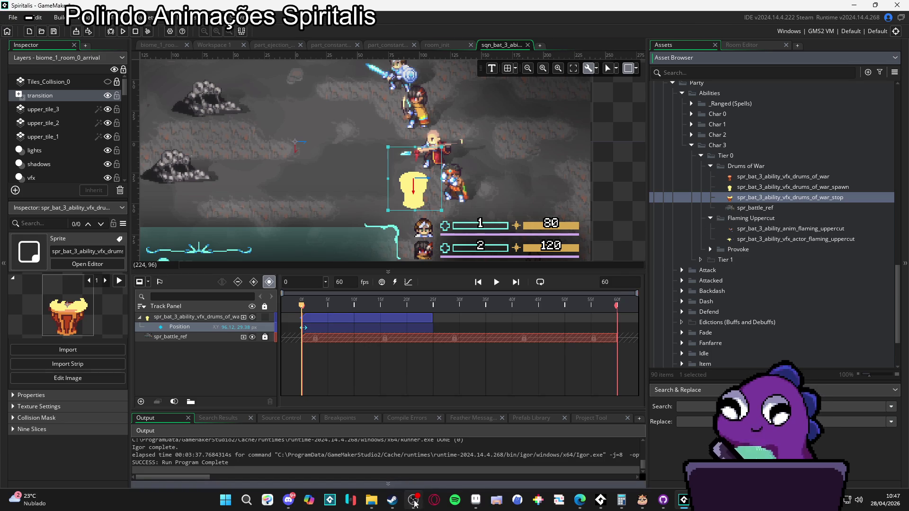
mouse_move(475, 506)
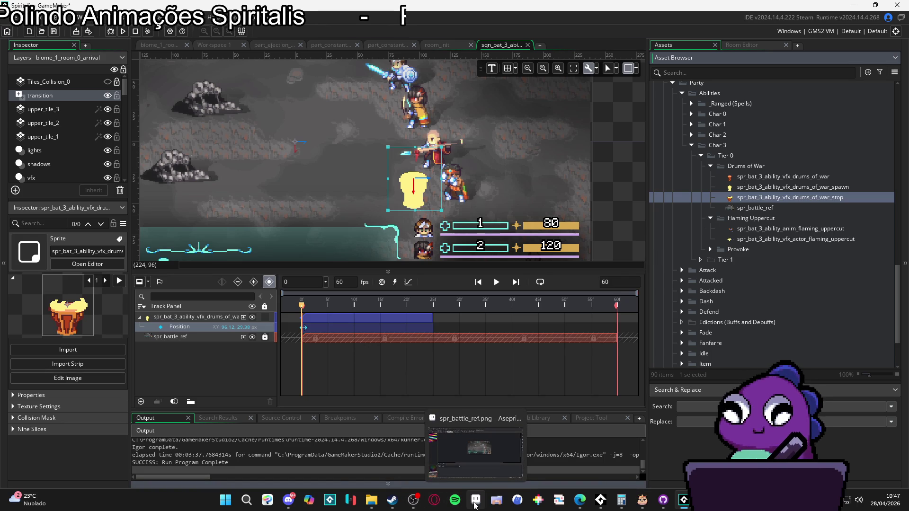
- Bring up the drums_of_war animation in Aseprite and toggle a layer's visibility
left_click(475, 506)
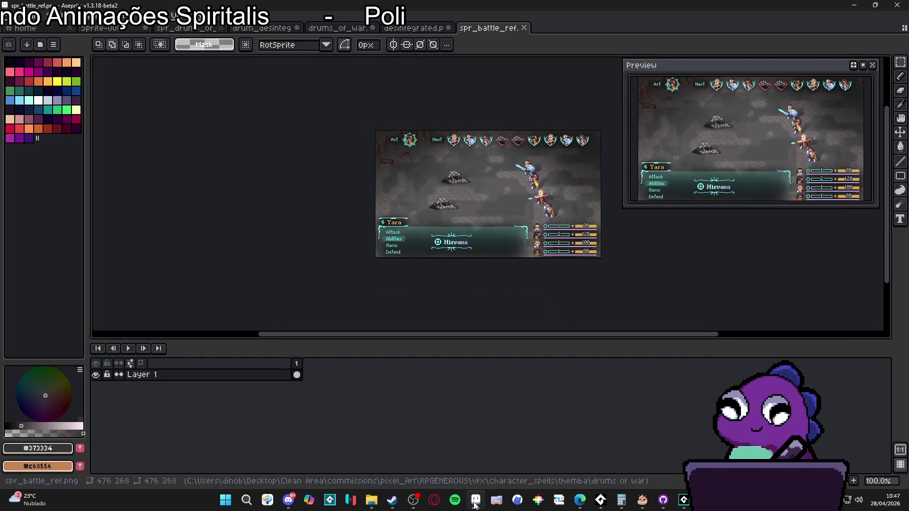
left_click(345, 467)
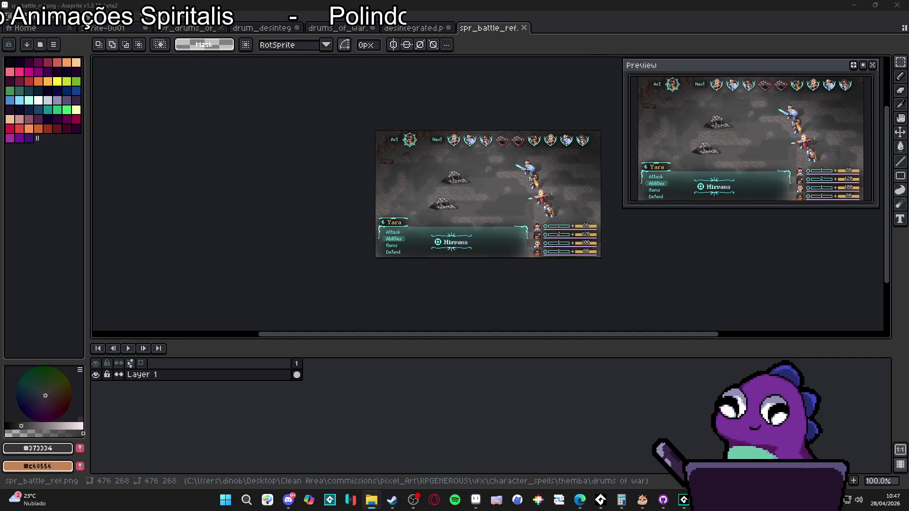
left_click(407, 490)
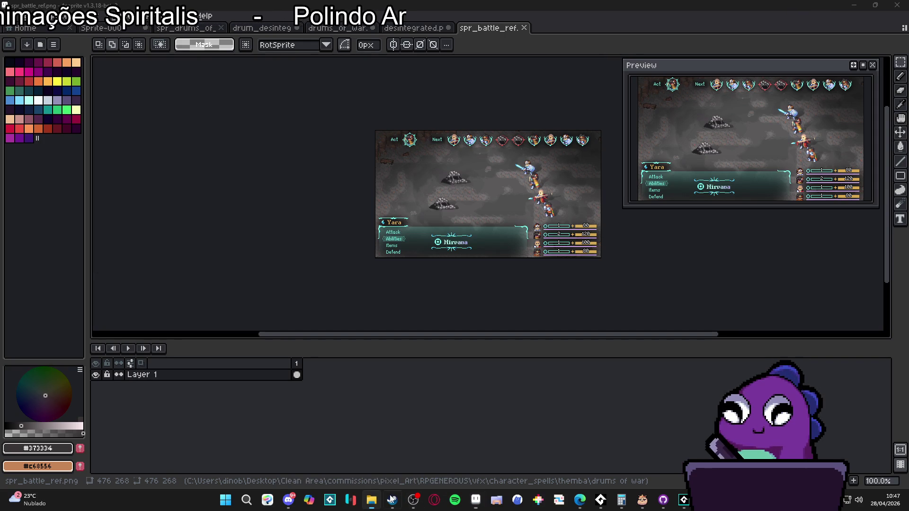
left_click(854, 5)
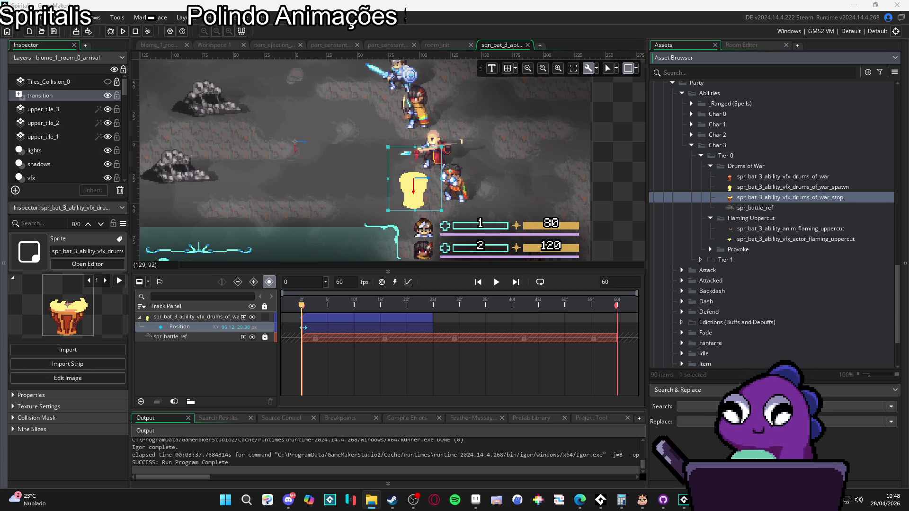
left_click(475, 500)
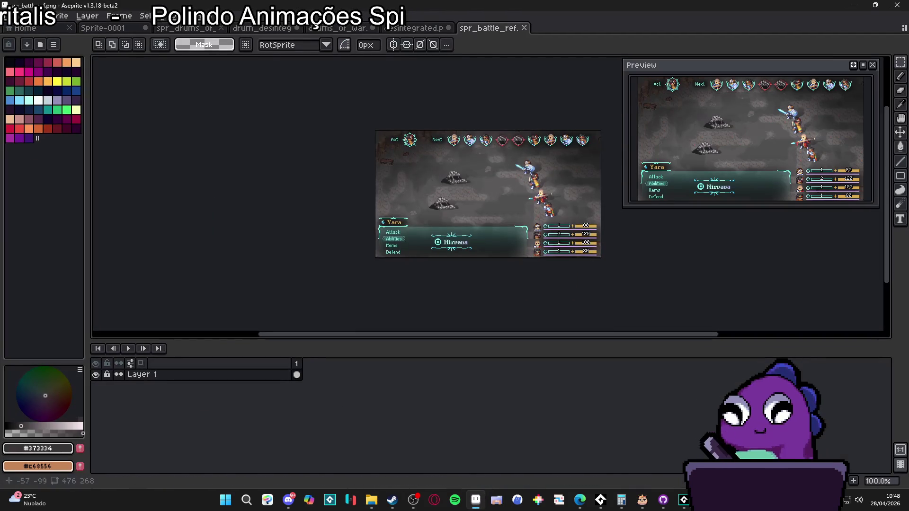
left_click(339, 28)
scroll(408, 217, "up", 2)
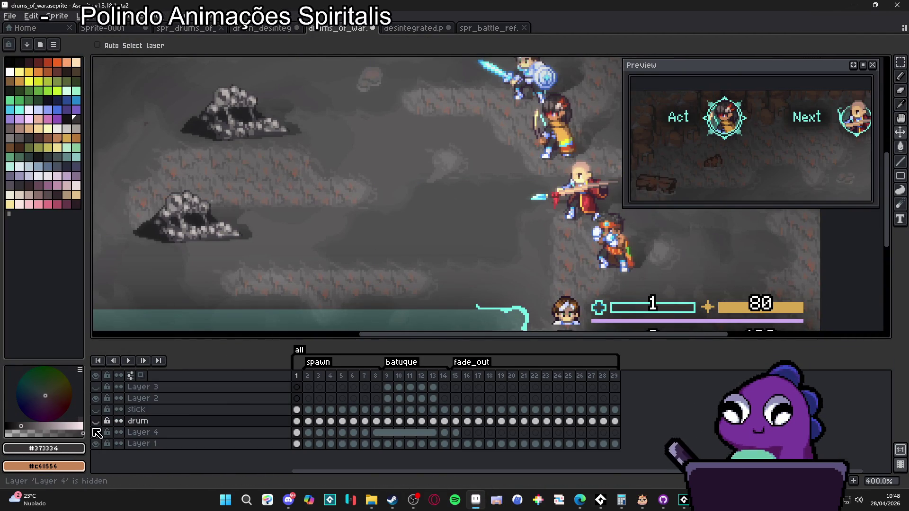
left_click(97, 422)
left_click(341, 375)
left_click(467, 376)
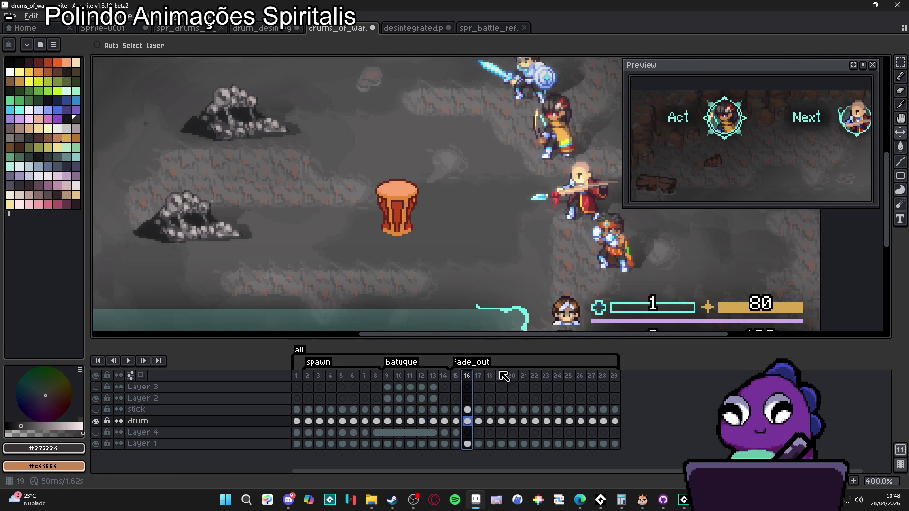
scroll(405, 214, "up", 1)
- Copy the drum from frame 15 into a new 42x43 sprite
key("m")
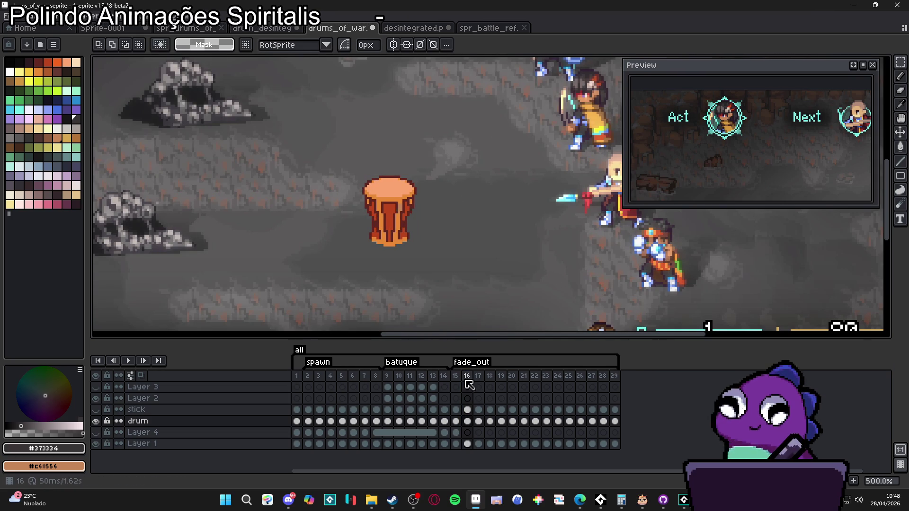
left_click(456, 375)
left_click_drag(345, 153, 443, 255)
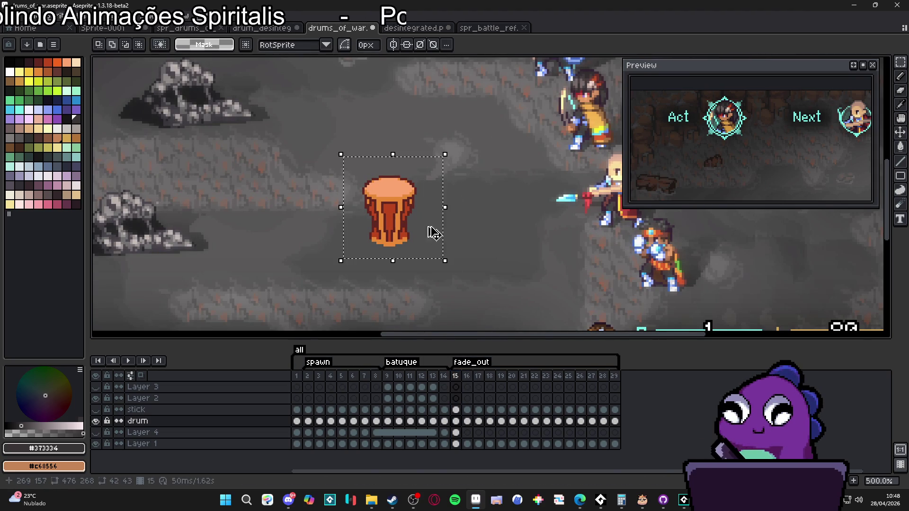
key("ctrl+c")
key("ctrl+d")
key("alt+f")
key("n")
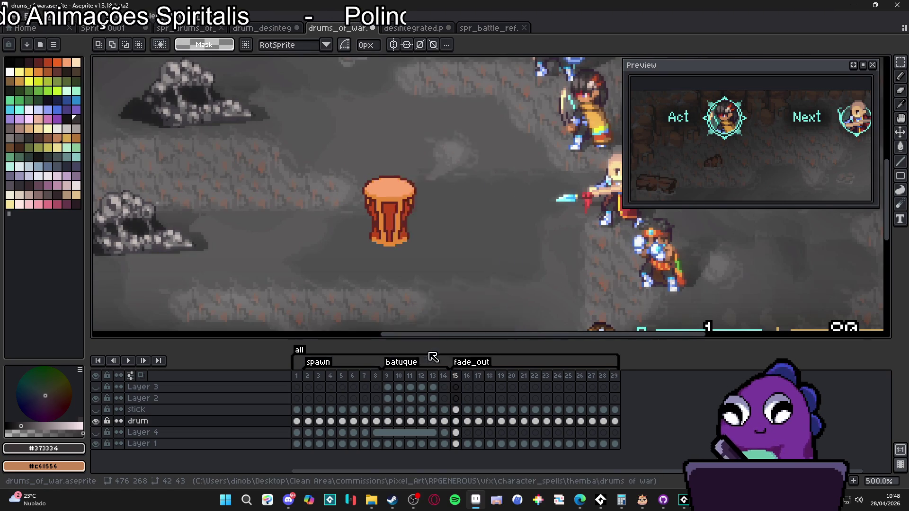
left_click(426, 350)
key("ctrl+v")
- Trim the drum sprite to 23x30 and save it as spr_drums_of_war_drum.png, overwriting the existing file
left_click(52, 16)
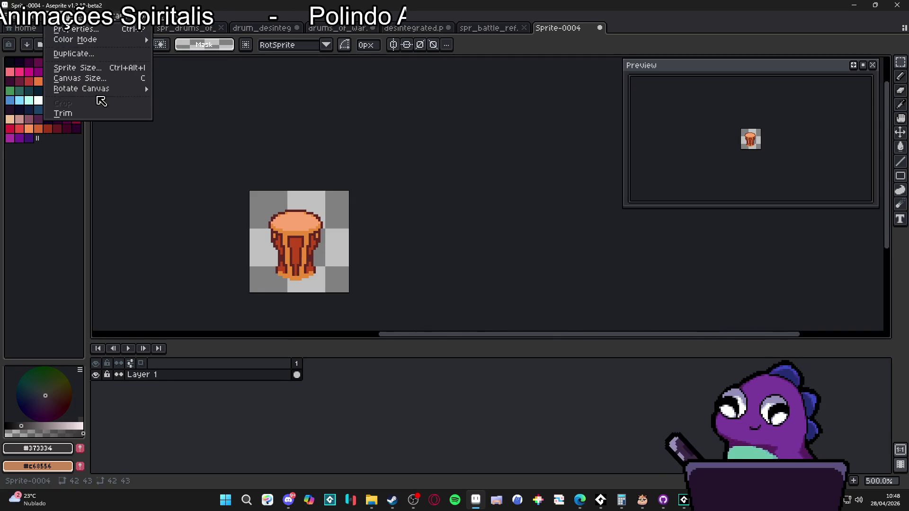
left_click(94, 116)
left_click(11, 15)
left_click(28, 81)
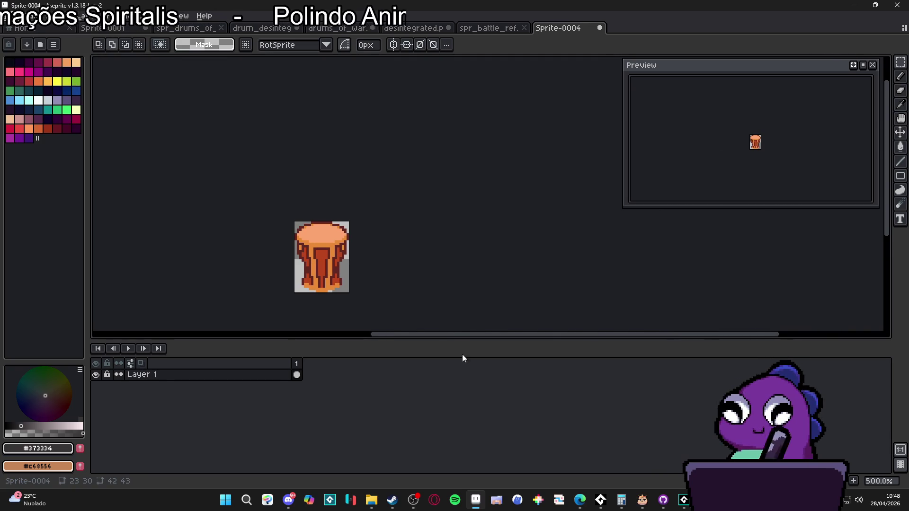
left_click(190, 433)
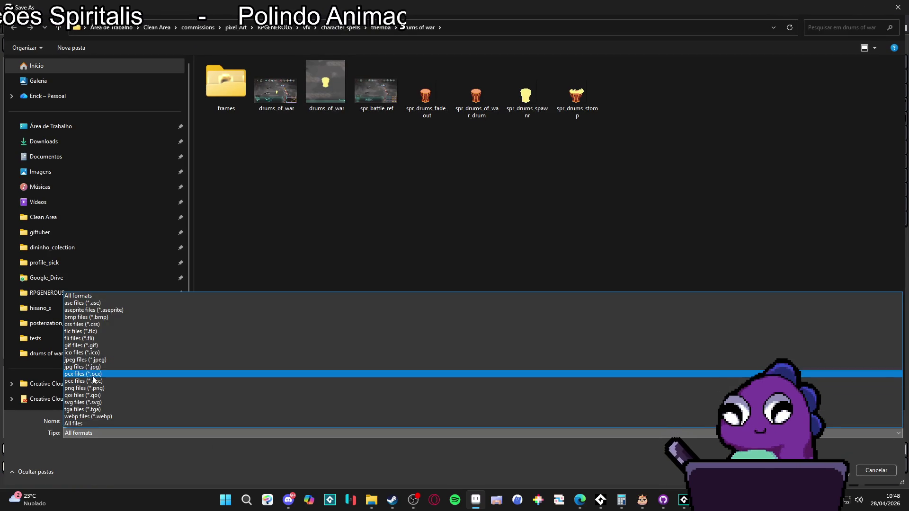
left_click(95, 388)
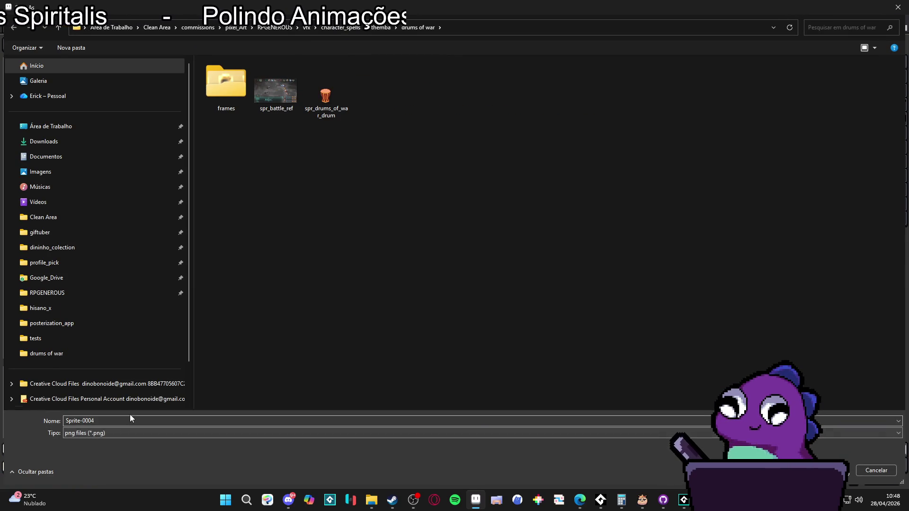
left_click(342, 91)
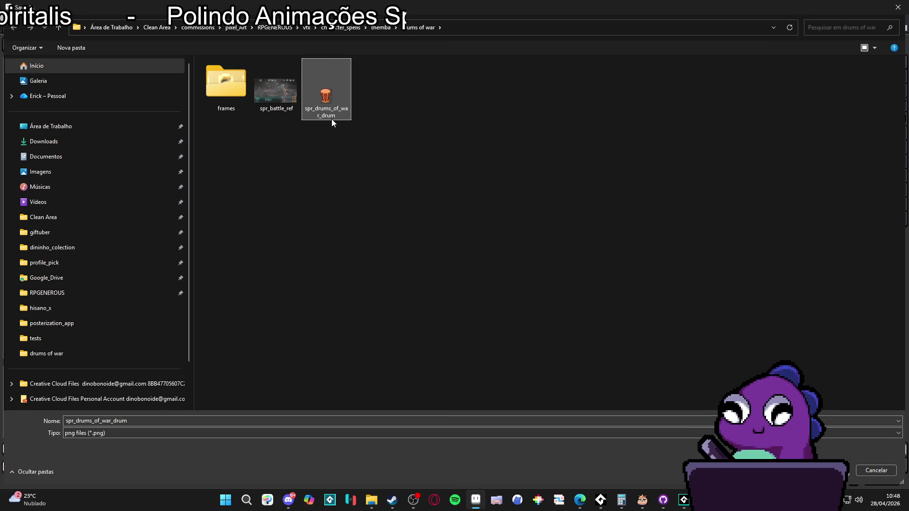
left_click(886, 4)
left_click(684, 499)
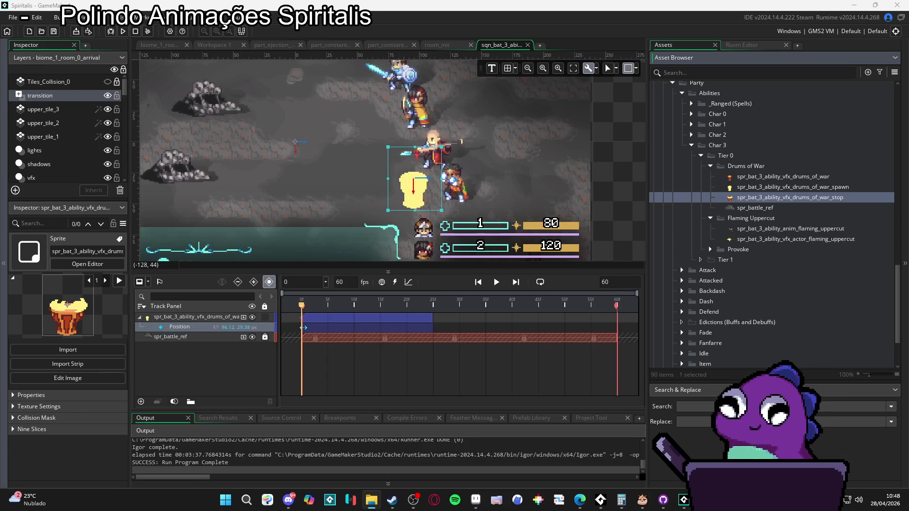
key("ctrl+Tab")
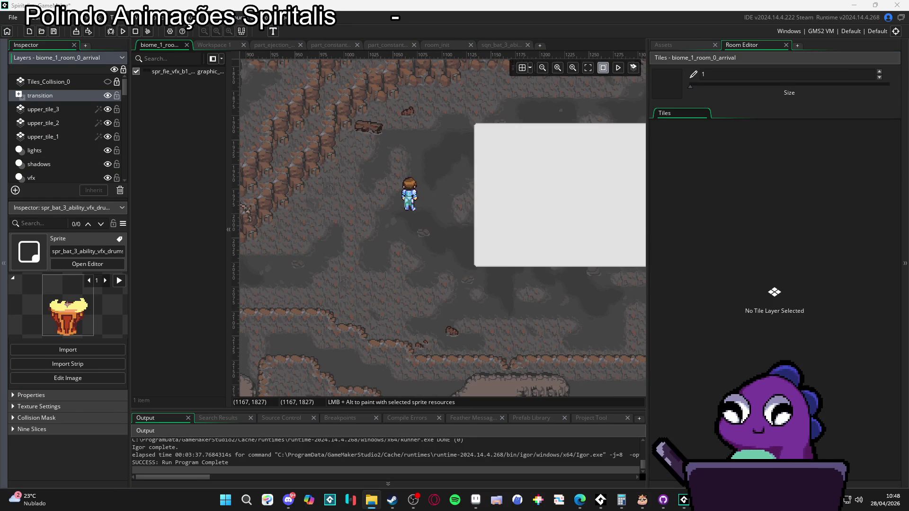
- Import spr_drums_of_war_drum.png as a sprite and return to the drums of war sequence
left_click(692, 47)
mouse_move(69, 161)
left_mouse_down()
mouse_move(792, 160)
mouse_move(775, 164)
left_mouse_up()
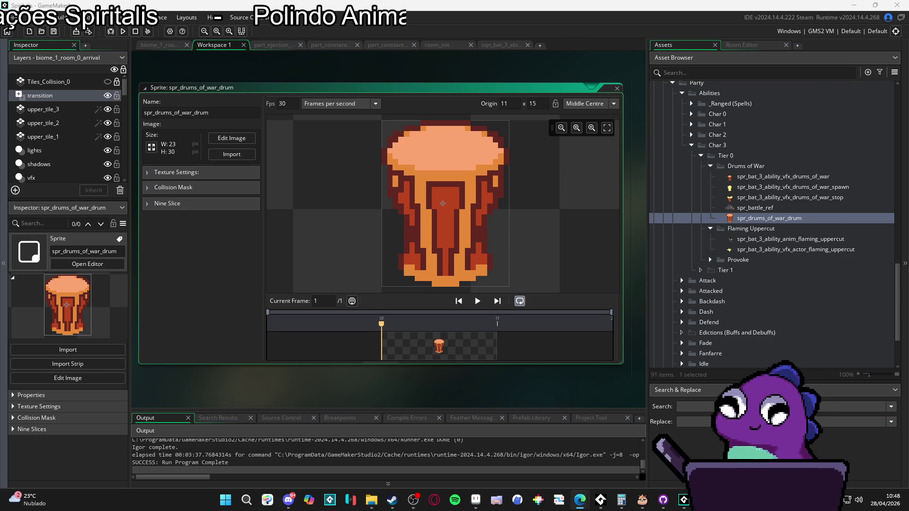
left_click(507, 48)
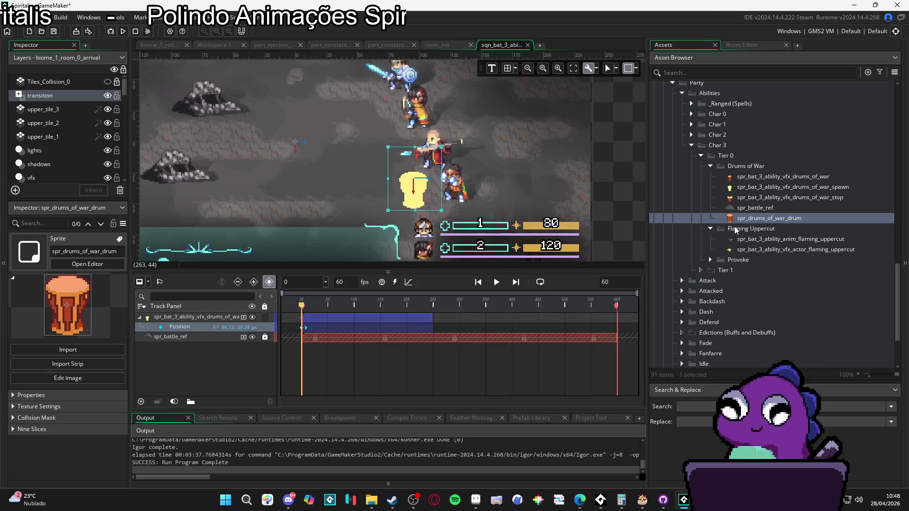
- Add spr_drums_of_war_drum as a new track in the sequence
left_click(752, 209)
left_click(755, 219)
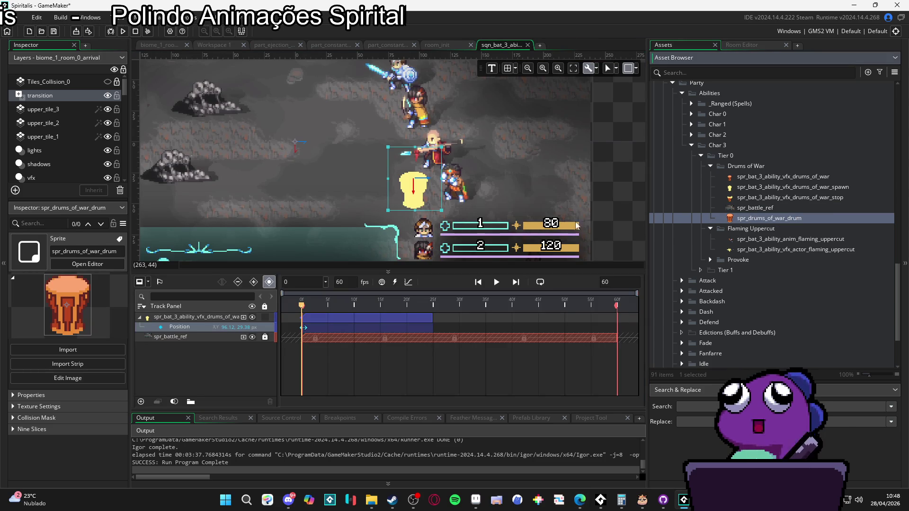
left_click(587, 161)
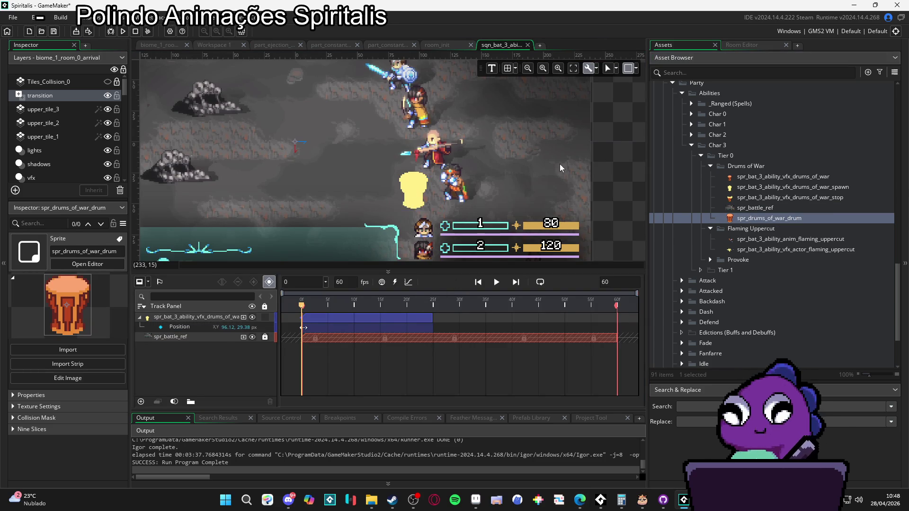
left_click(427, 188)
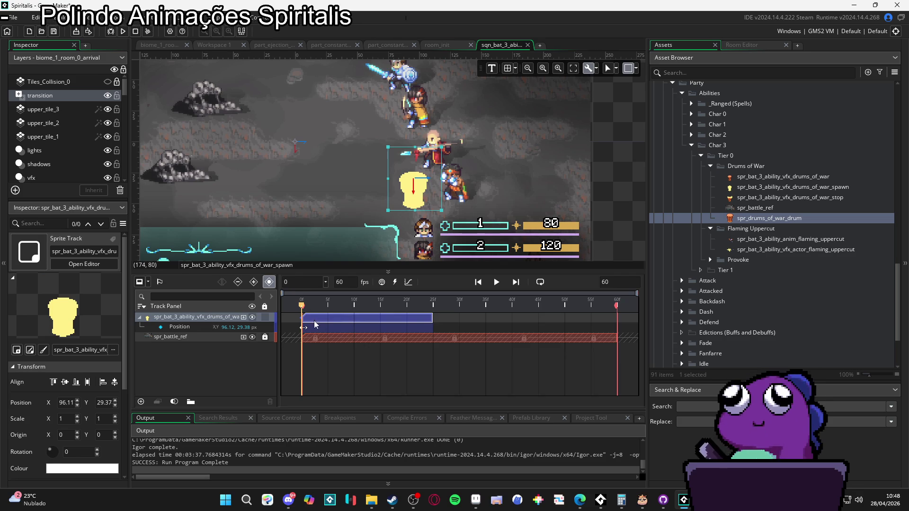
mouse_move(347, 307)
left_mouse_down()
mouse_move(385, 307)
mouse_move(298, 307)
left_mouse_up()
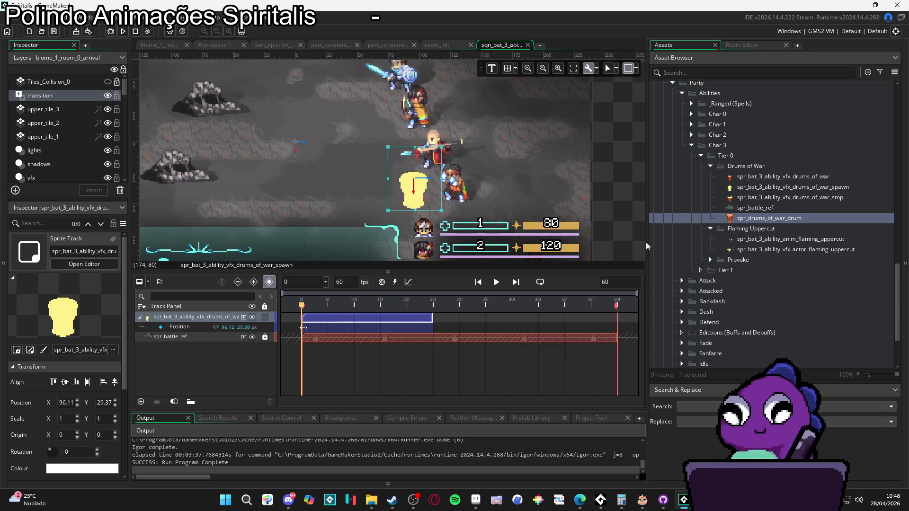
mouse_move(751, 221)
left_mouse_down()
mouse_move(331, 327)
mouse_move(199, 326)
left_mouse_up()
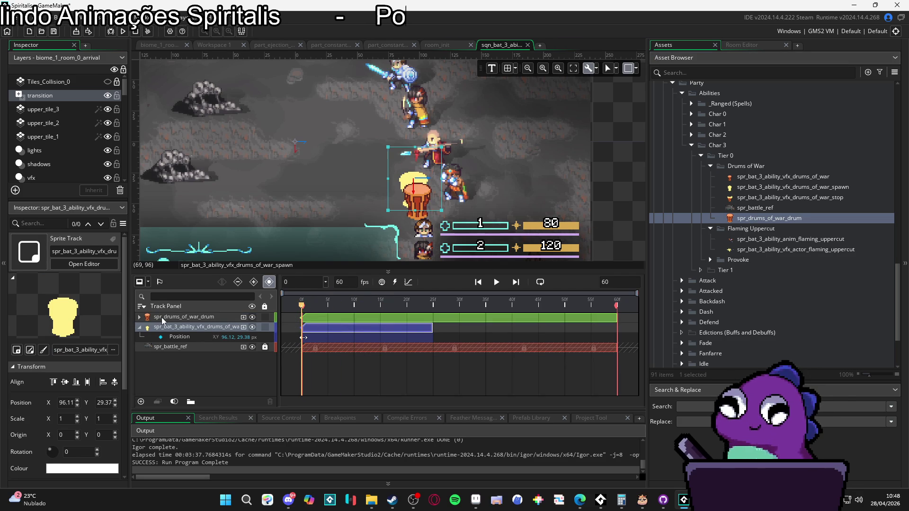
left_click(140, 316)
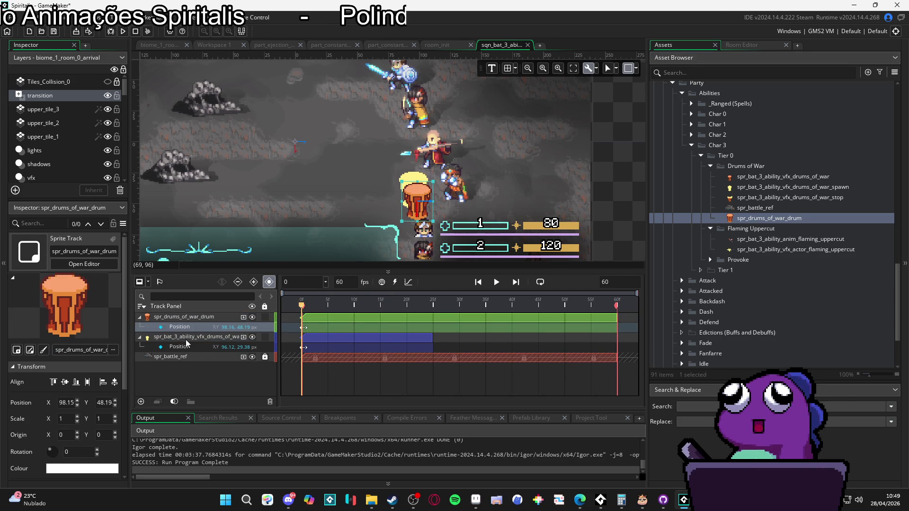
left_click(186, 340)
left_click(204, 316)
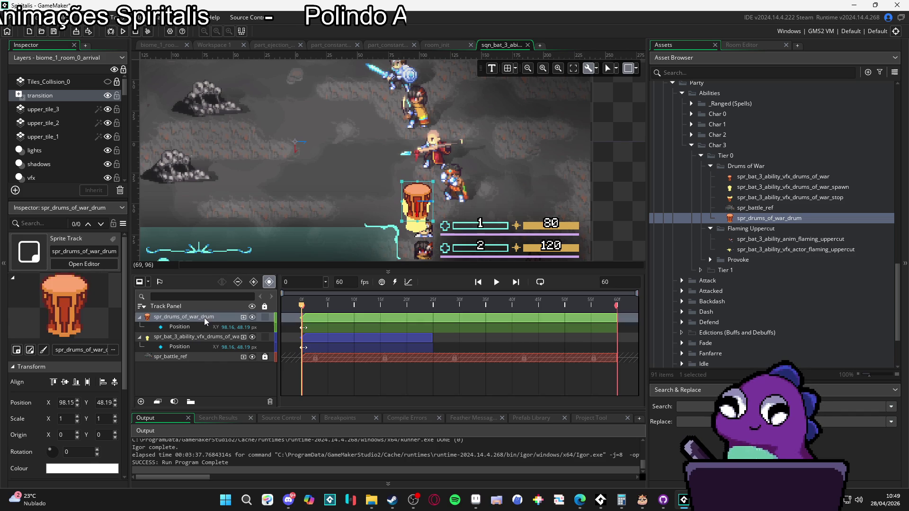
- Reorder the drum track beneath the drums of war VFX track and set the playhead to frame 24
double_click(758, 191)
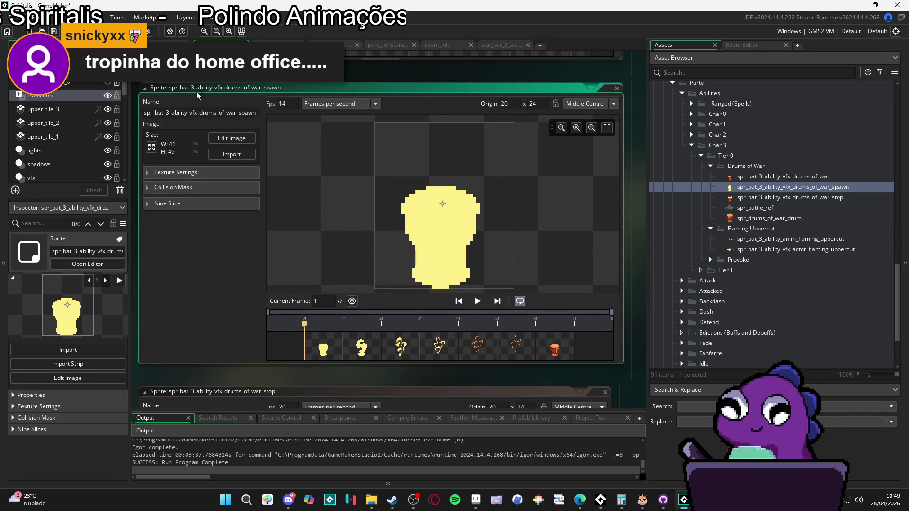
scroll(485, 44, "down", 3)
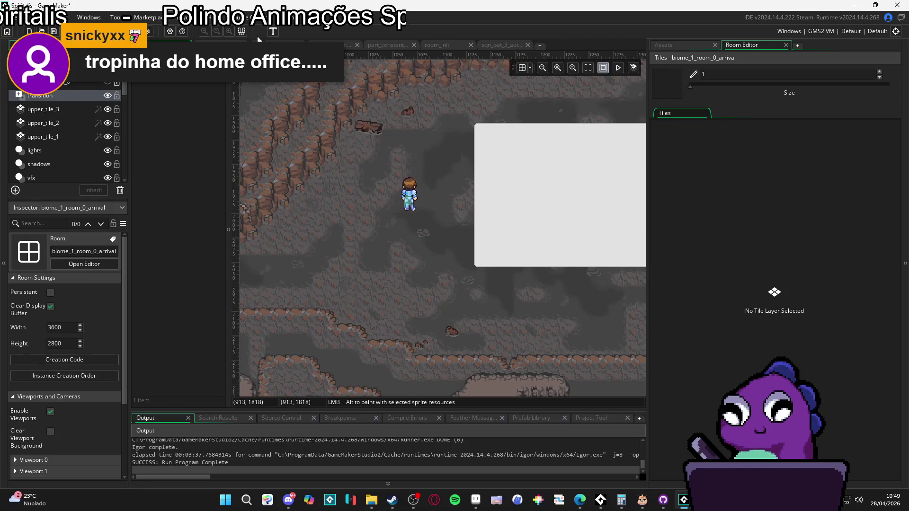
left_click(485, 45)
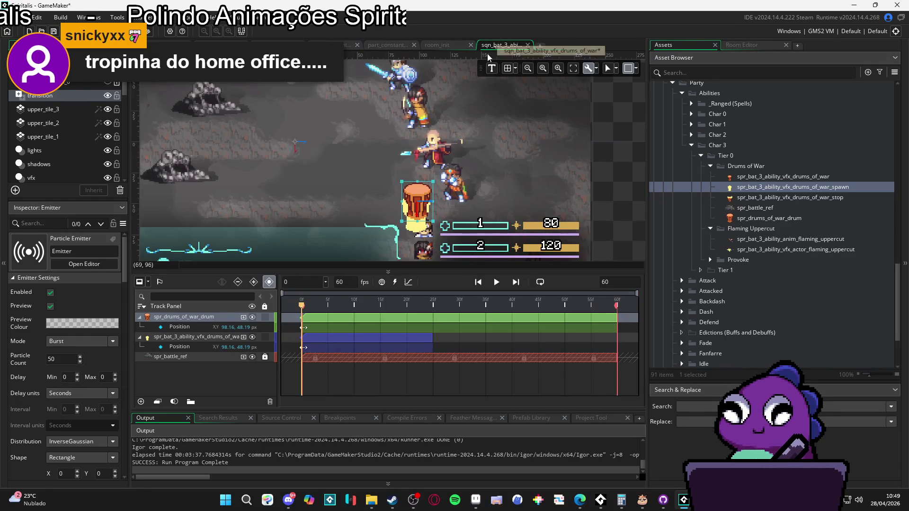
left_click(187, 339)
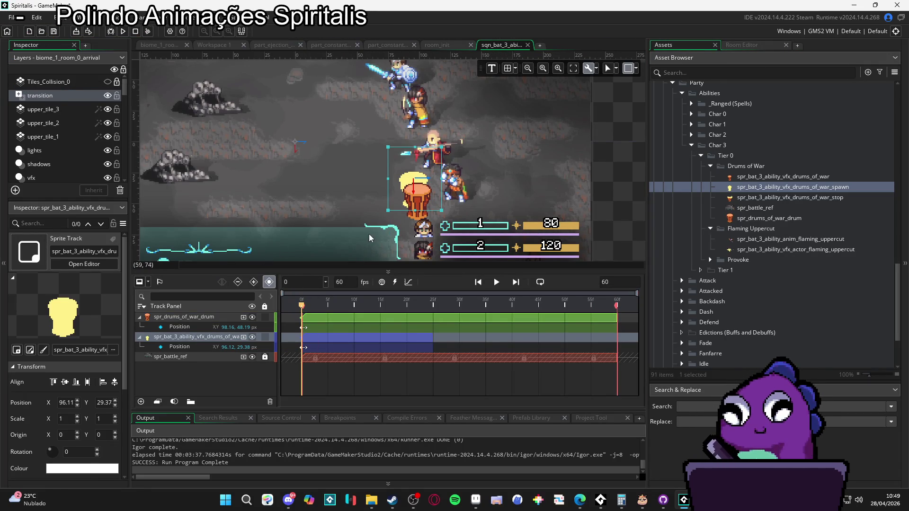
left_click(209, 316)
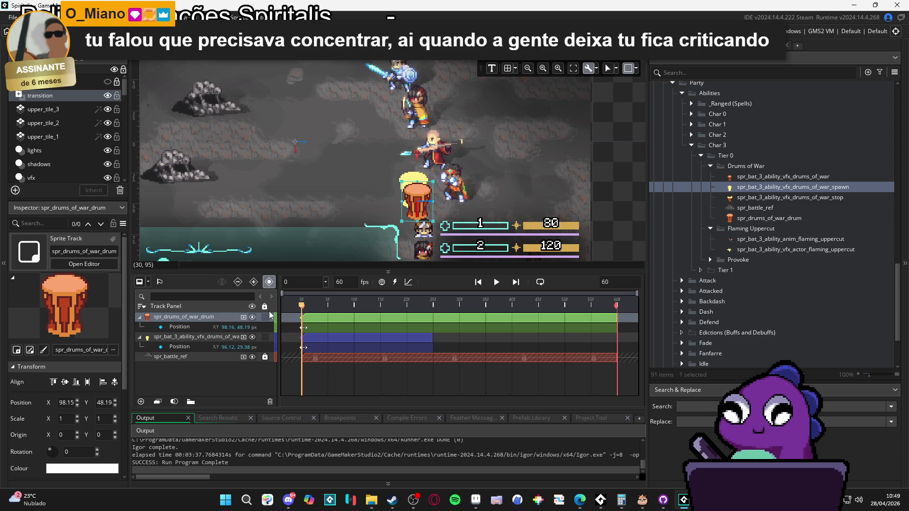
scroll(436, 185, "up", 4)
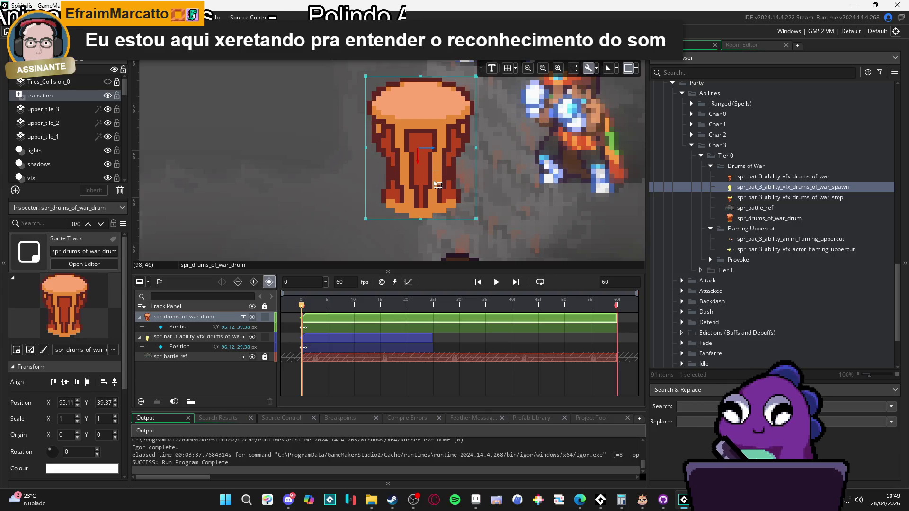
scroll(436, 184, "down", 4)
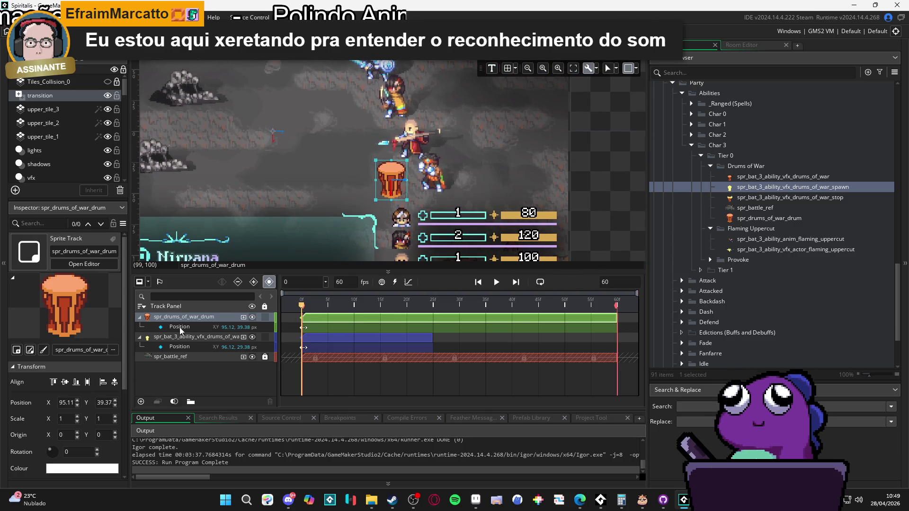
left_click(139, 337)
left_click(140, 317)
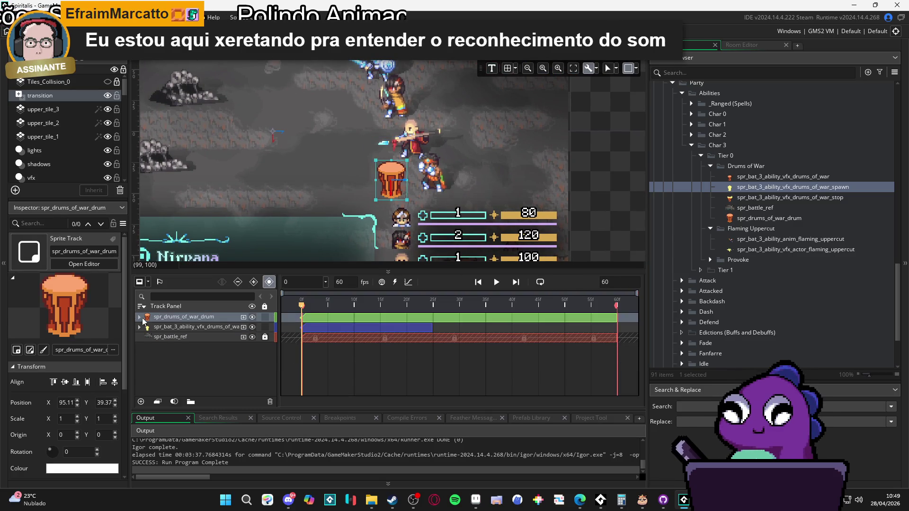
left_click_drag(189, 318, 189, 334)
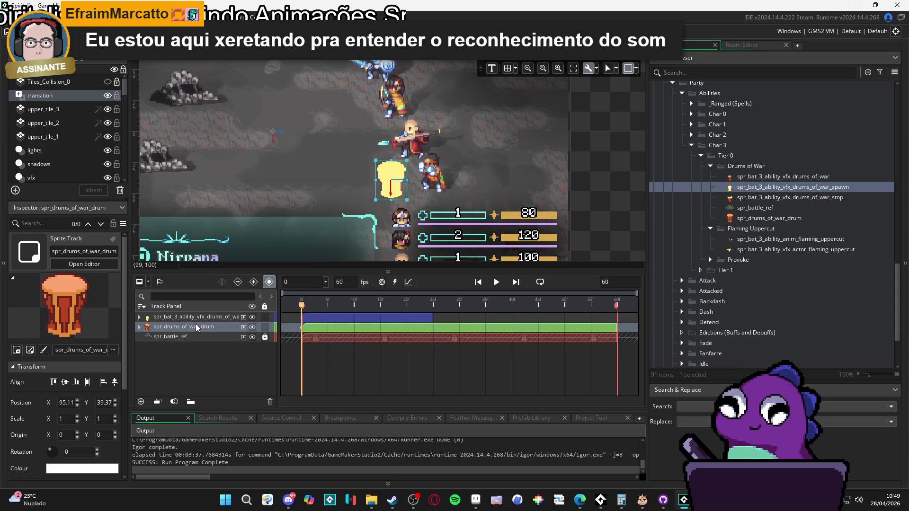
left_click(195, 318)
mouse_move(303, 306)
left_mouse_down()
mouse_move(454, 308)
mouse_move(168, 308)
left_mouse_up()
- Preview the sequence, then raise the spawn VFX sprite's playback speed from 14 to 16 fps
key("Return")
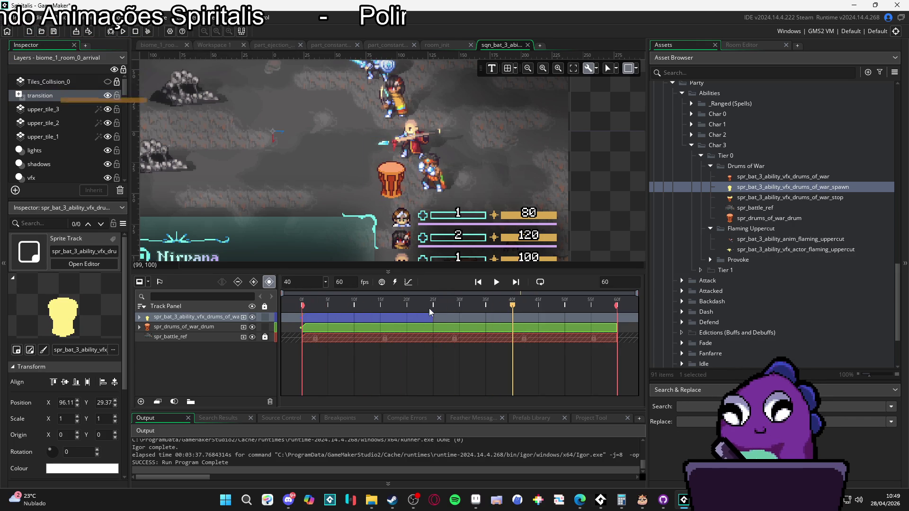
key("Return")
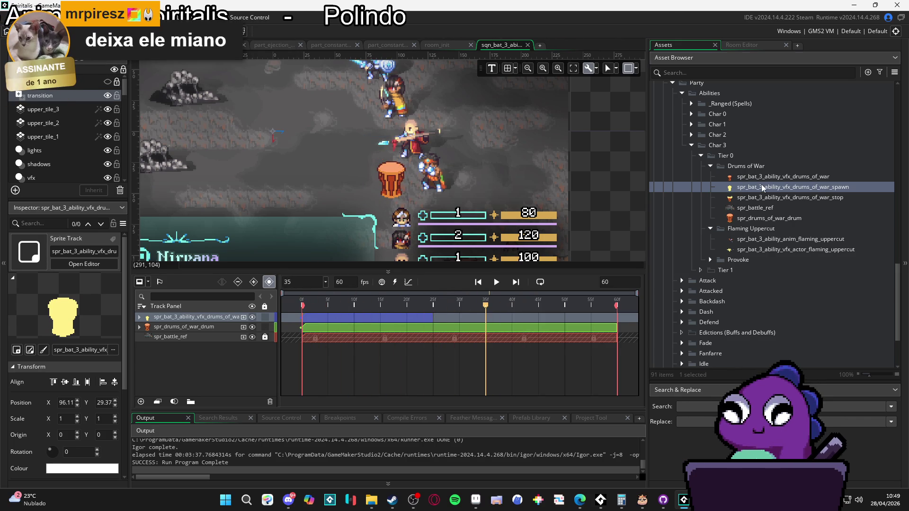
double_click(762, 185)
left_click(478, 301)
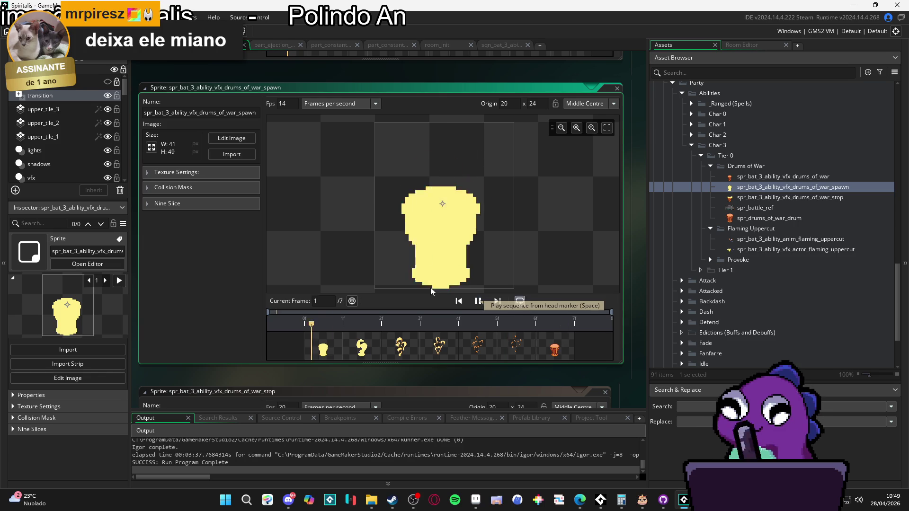
double_click(283, 103)
type("16")
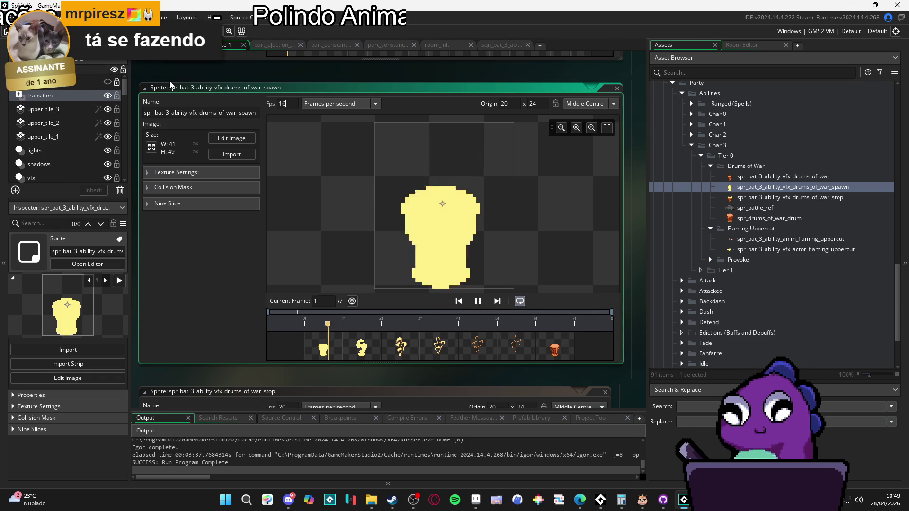
left_click(499, 45)
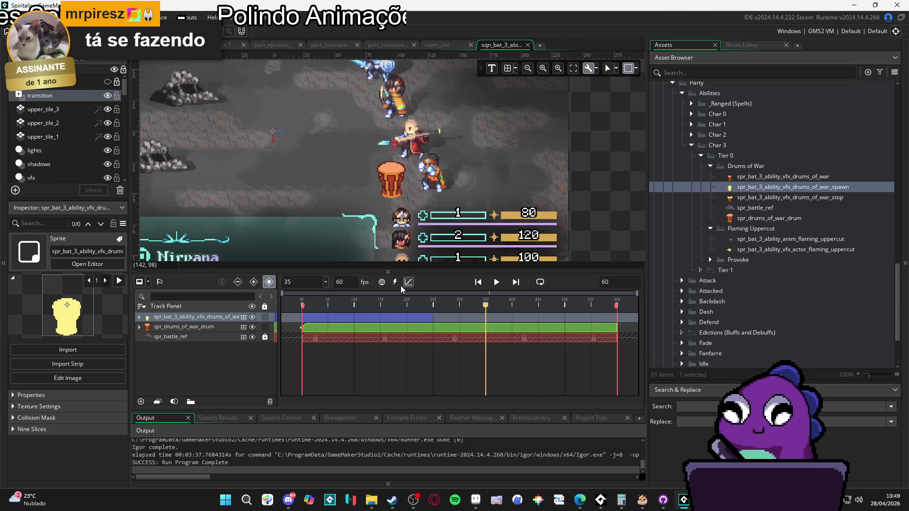
left_click_drag(331, 310, 437, 314)
key("space")
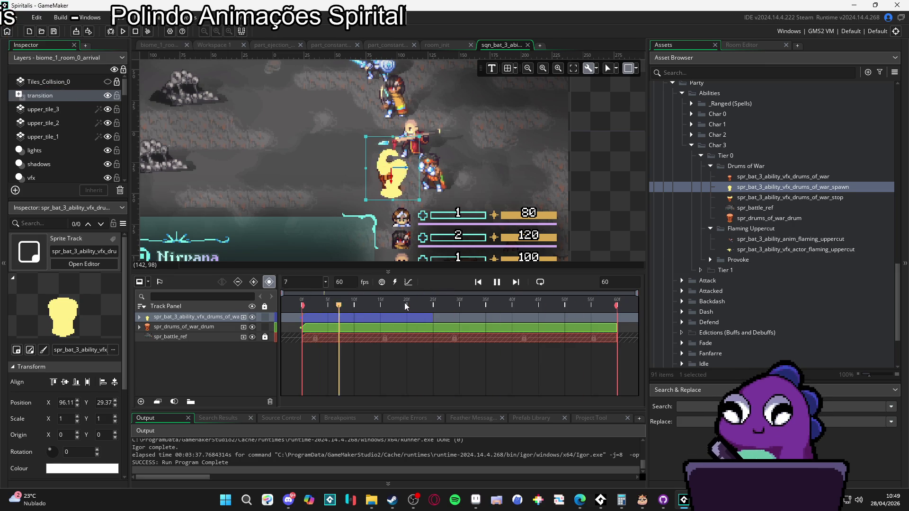
key("space")
key("space")
key("space")
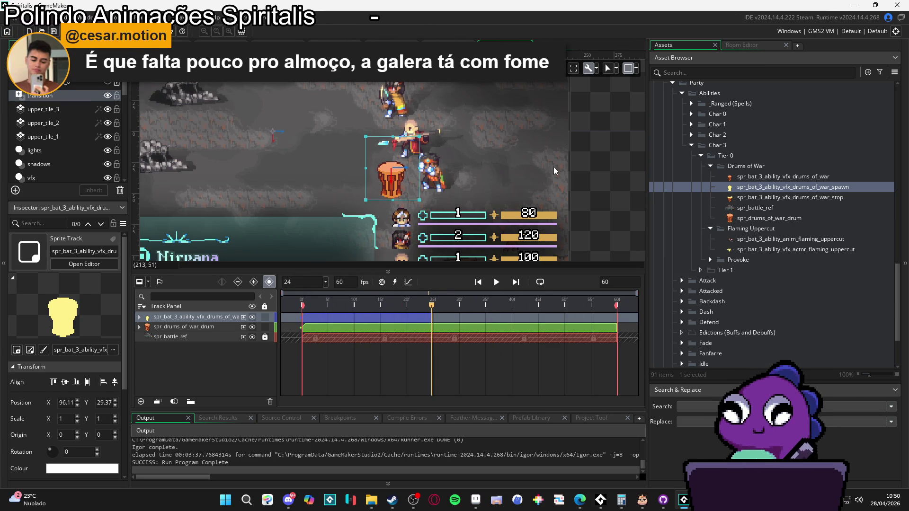
left_click(636, 69)
left_click(638, 67)
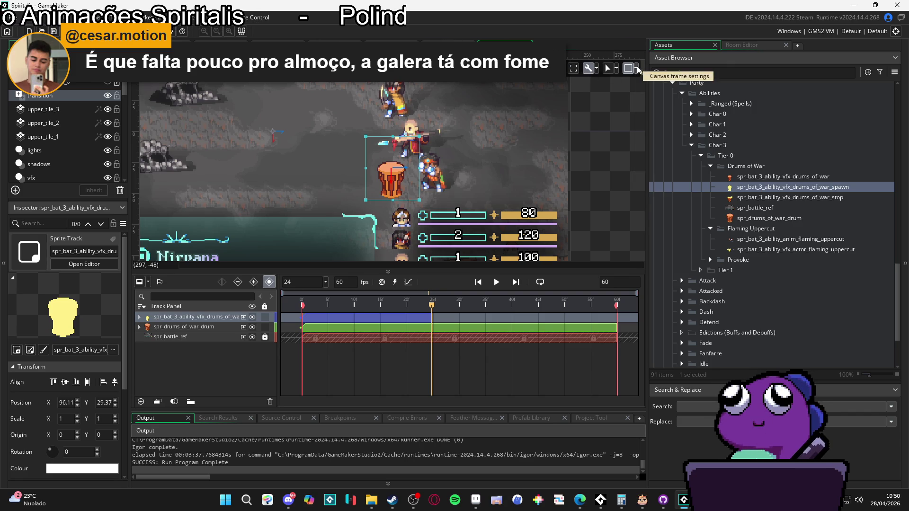
left_click(597, 69)
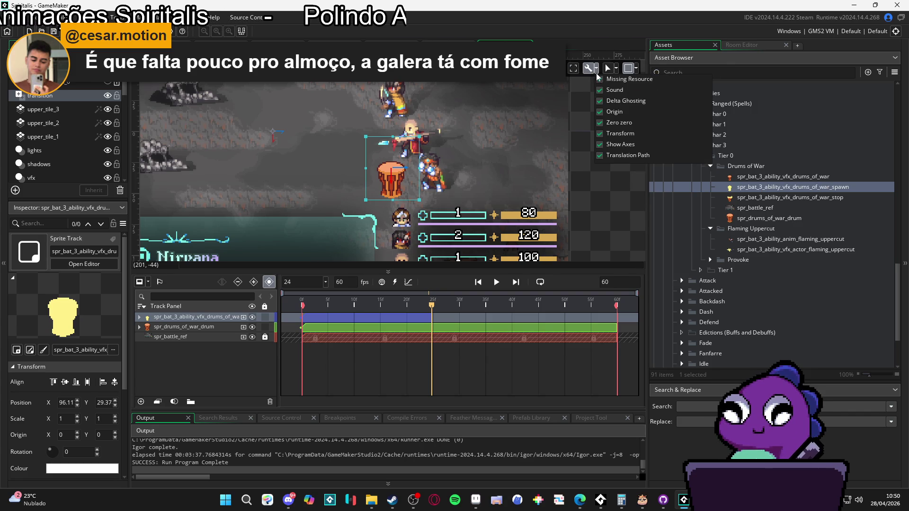
left_click(635, 70)
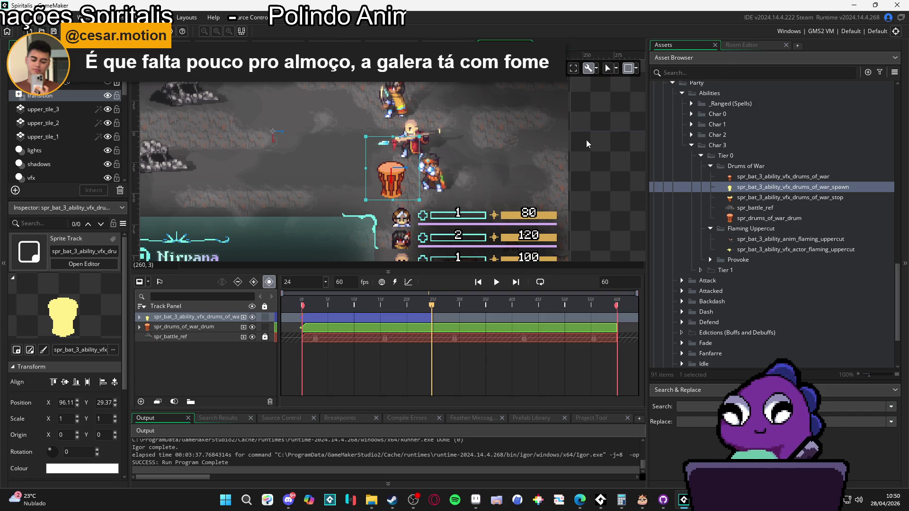
scroll(490, 143, "left", 2)
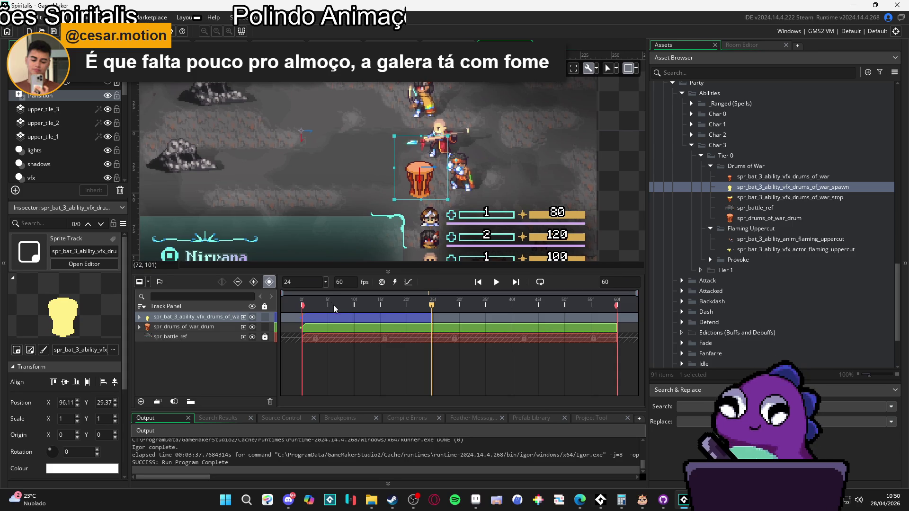
key("Return")
key("Return")
key("Return")
key("space")
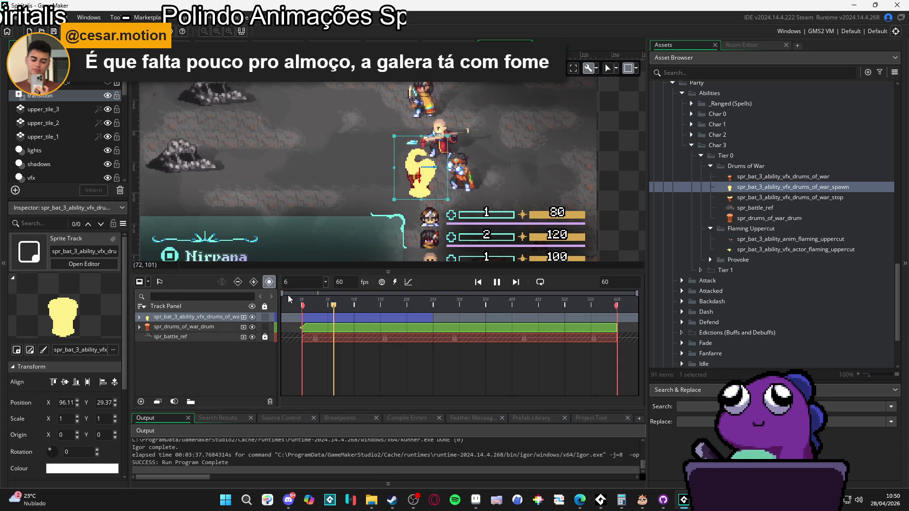
key("space")
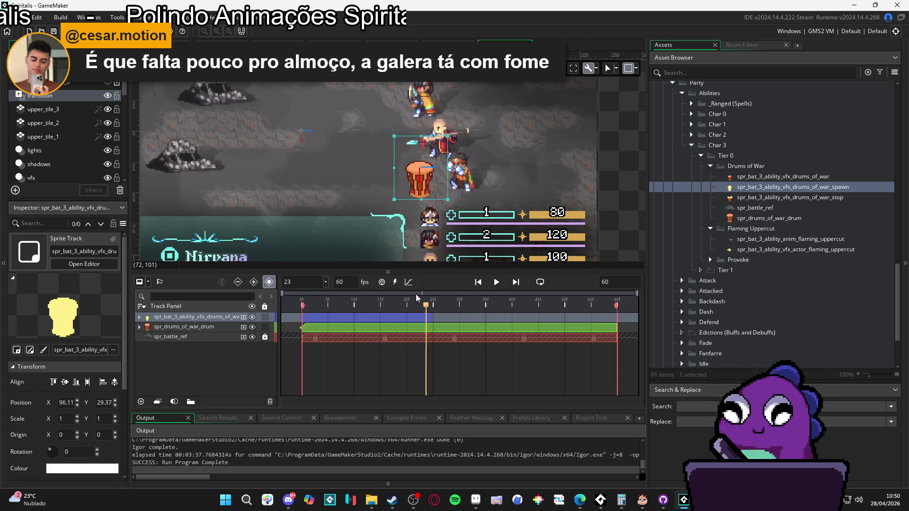
mouse_move(431, 300)
left_mouse_down()
mouse_move(285, 292)
mouse_move(436, 313)
mouse_move(382, 303)
mouse_move(445, 304)
mouse_move(241, 299)
mouse_move(456, 326)
left_mouse_up()
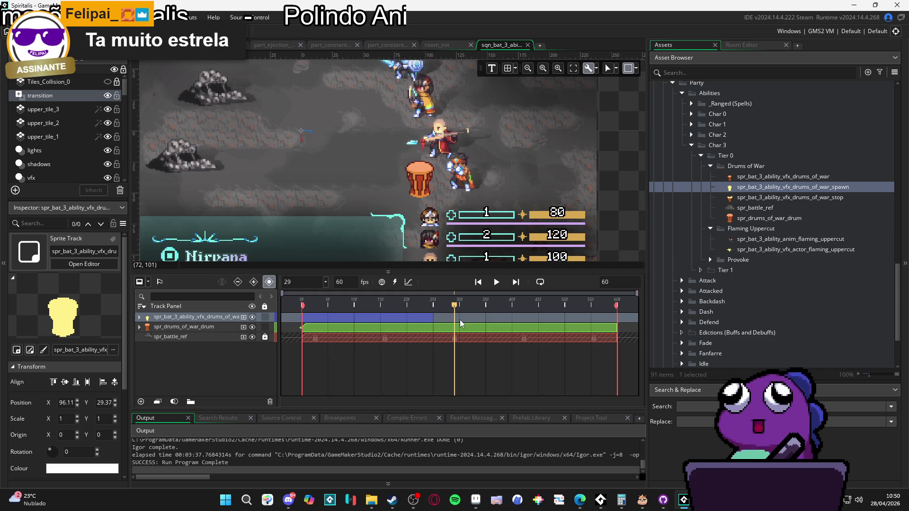
mouse_move(455, 304)
left_mouse_down()
mouse_move(303, 305)
mouse_move(443, 304)
left_mouse_up()
left_click_drag(379, 309, 431, 304)
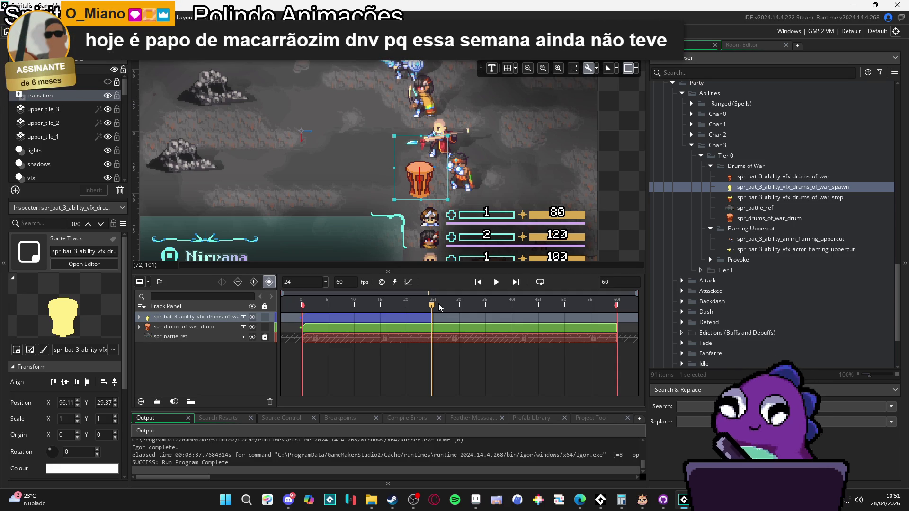
mouse_move(438, 303)
left_mouse_down()
mouse_move(234, 304)
mouse_move(437, 322)
mouse_move(439, 306)
mouse_move(328, 304)
mouse_move(431, 304)
left_mouse_up()
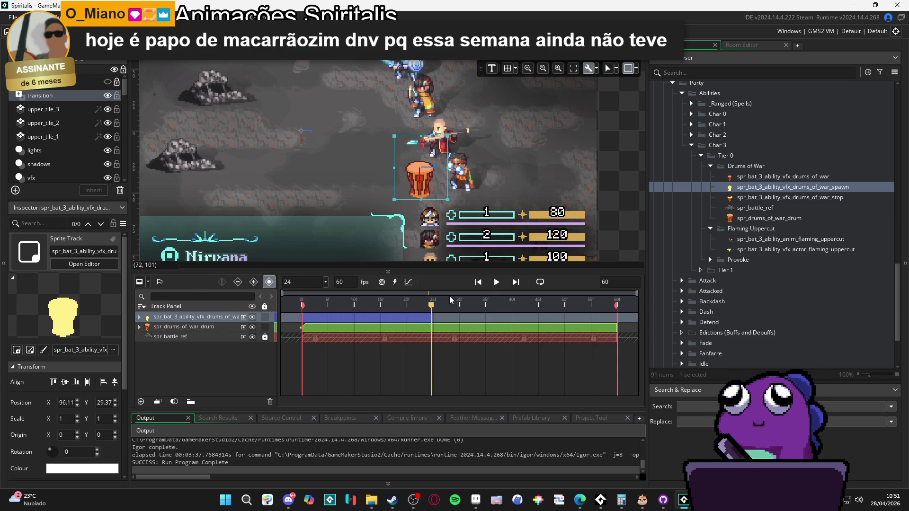
left_click_drag(360, 305, 199, 303)
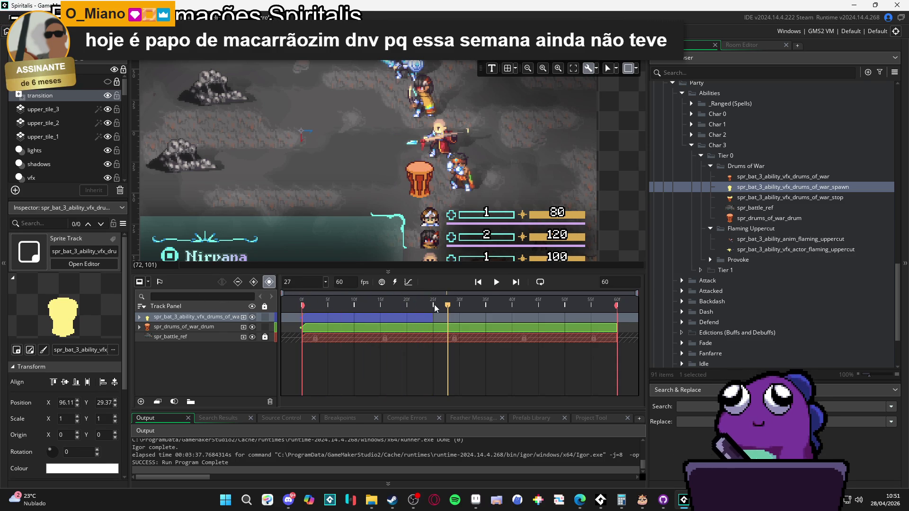
key("space")
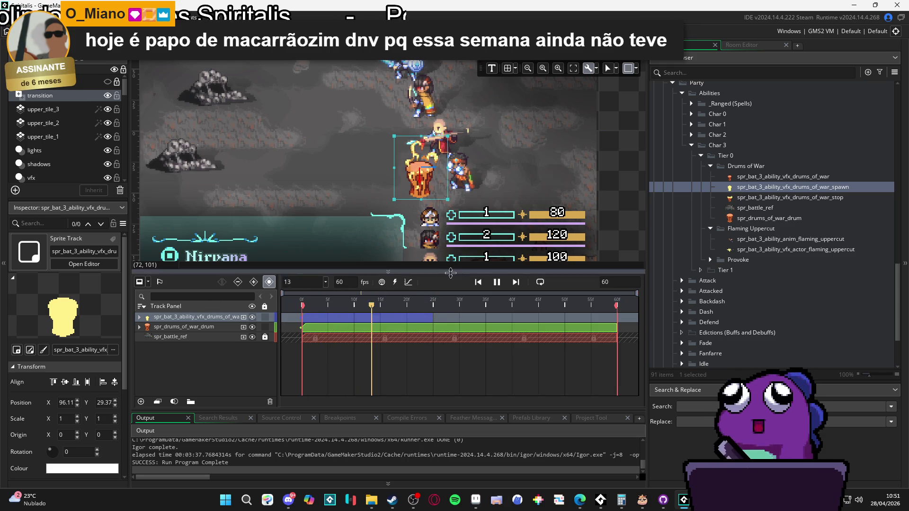
key("space")
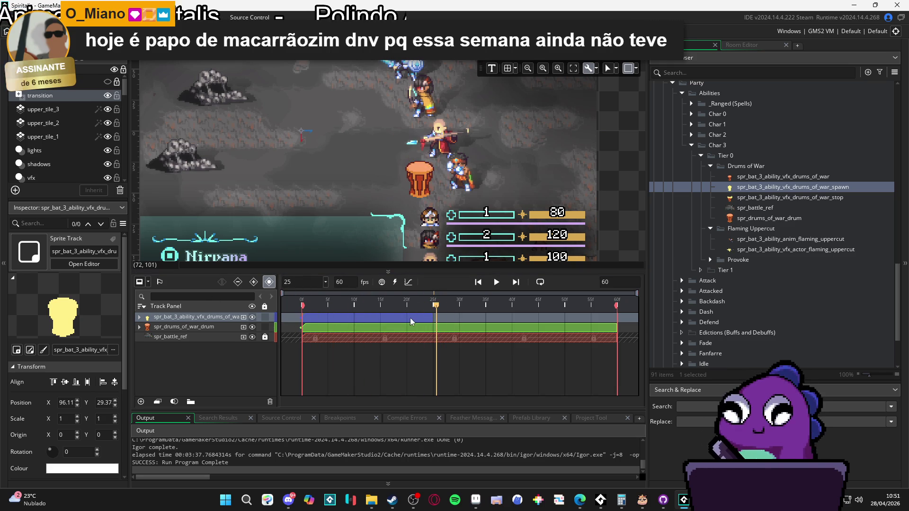
key("space")
key("space")
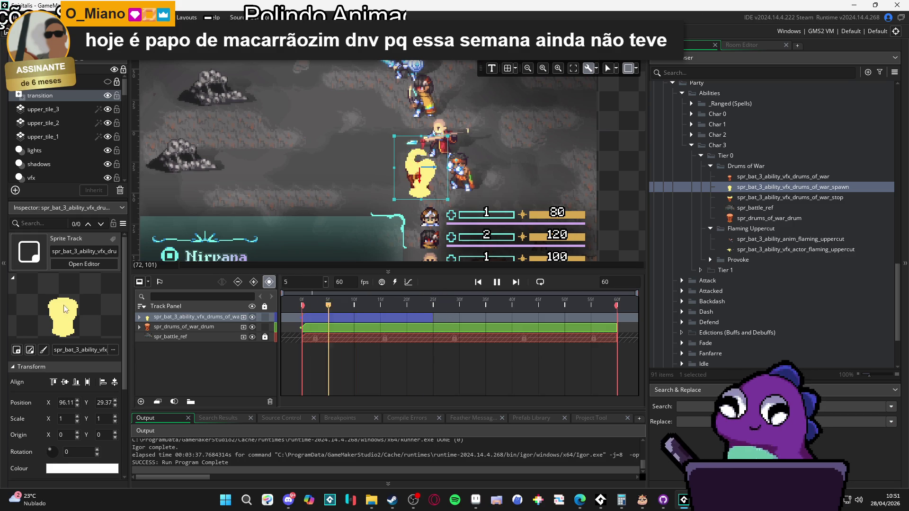
key("space")
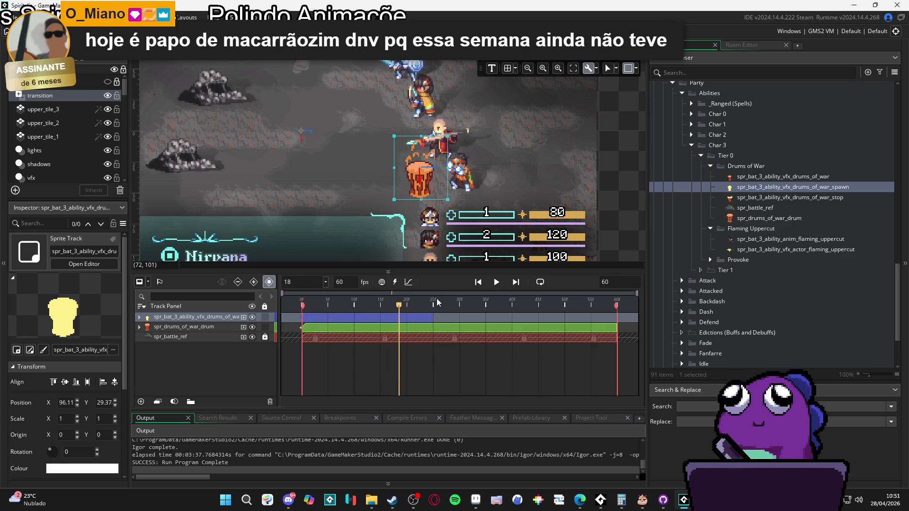
key("space")
key("space")
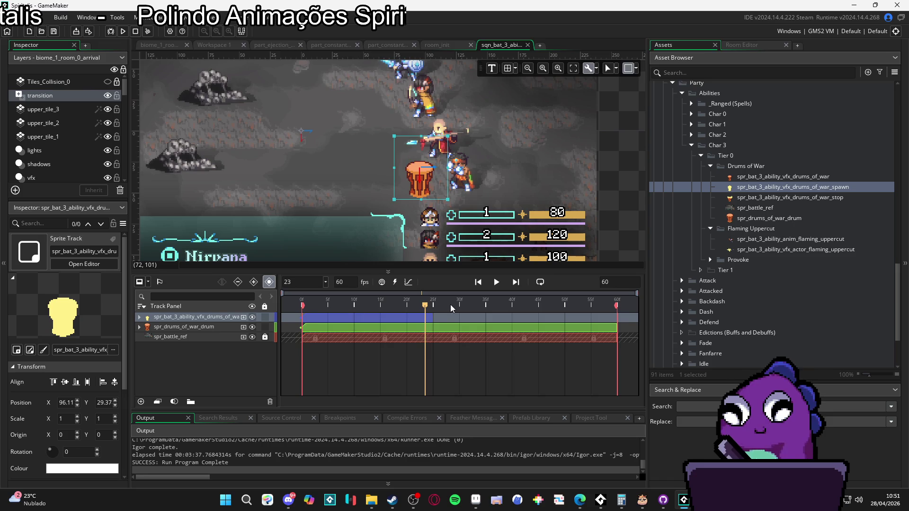
key("space")
key("space")
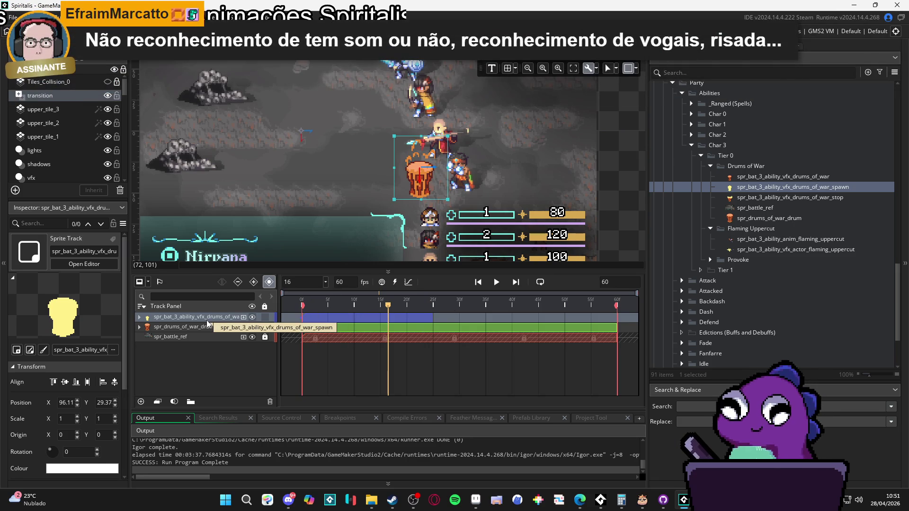
key("space")
key("space")
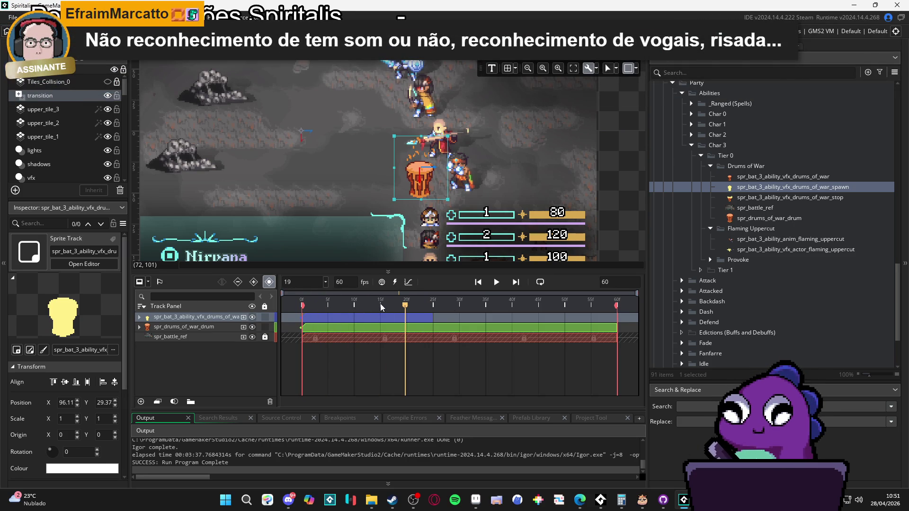
key("space")
key("space")
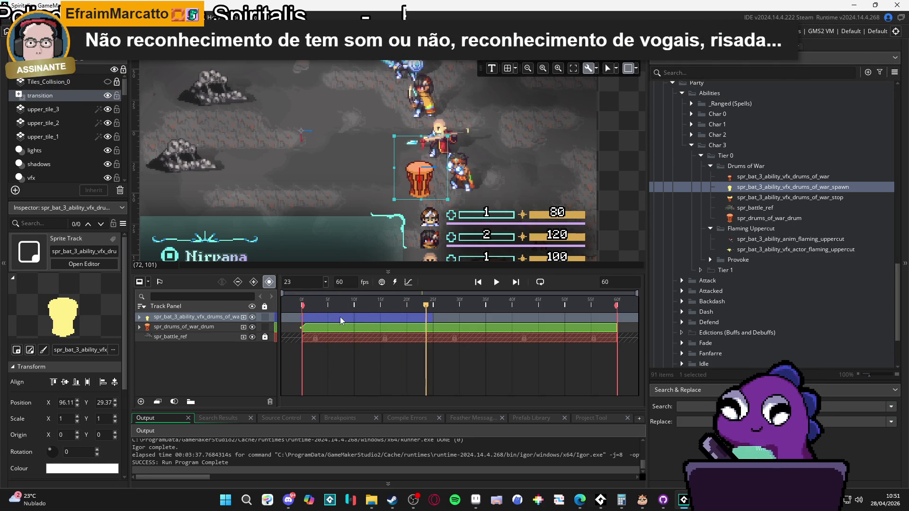
left_click(443, 306)
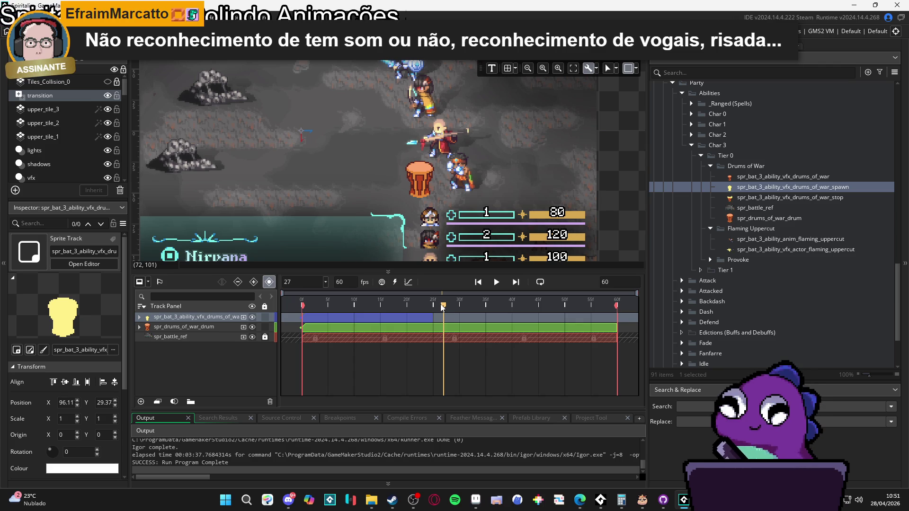
mouse_move(443, 307)
left_mouse_down()
mouse_move(374, 306)
mouse_move(416, 306)
left_mouse_up()
key("space")
left_click(432, 307)
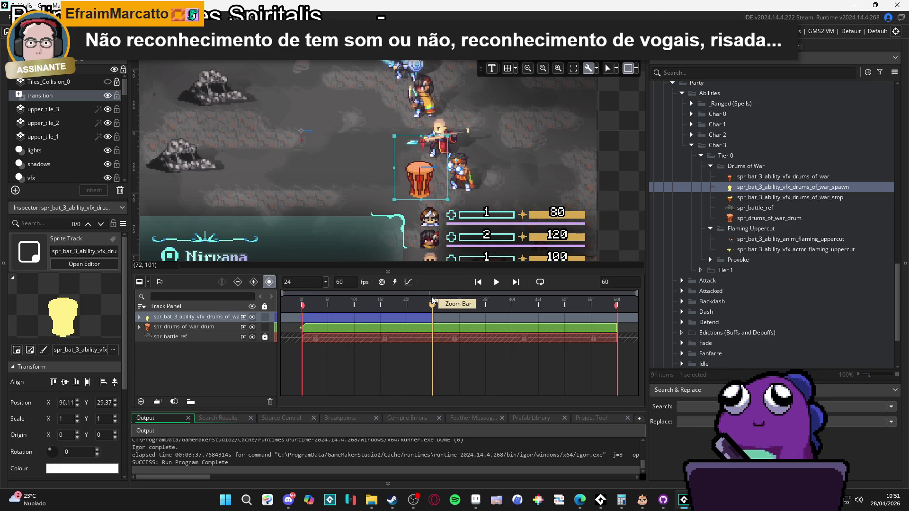
key("Right")
key("Right")
key("Right")
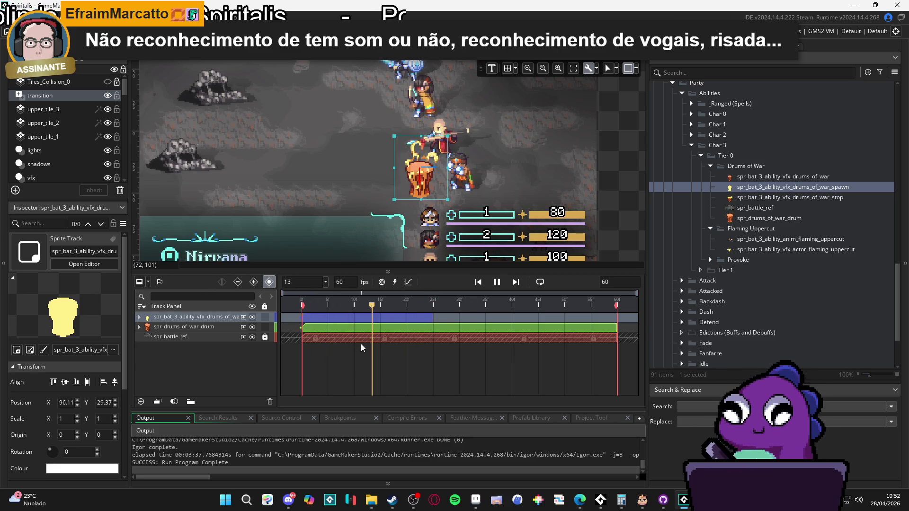
key("Right")
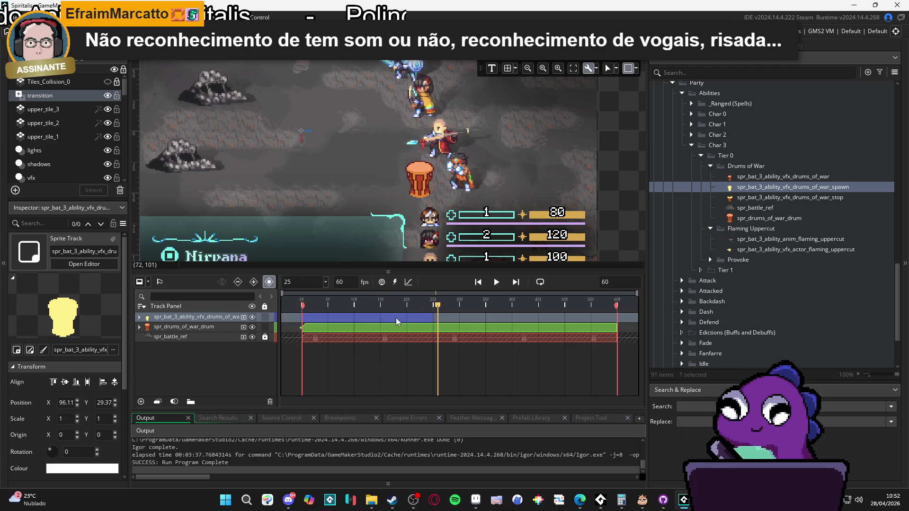
left_click_drag(410, 306, 433, 305)
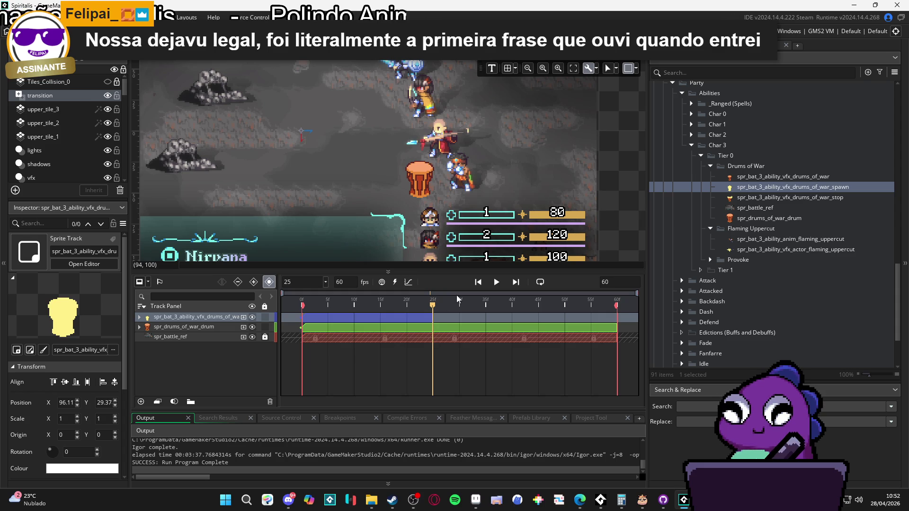
left_click(758, 199)
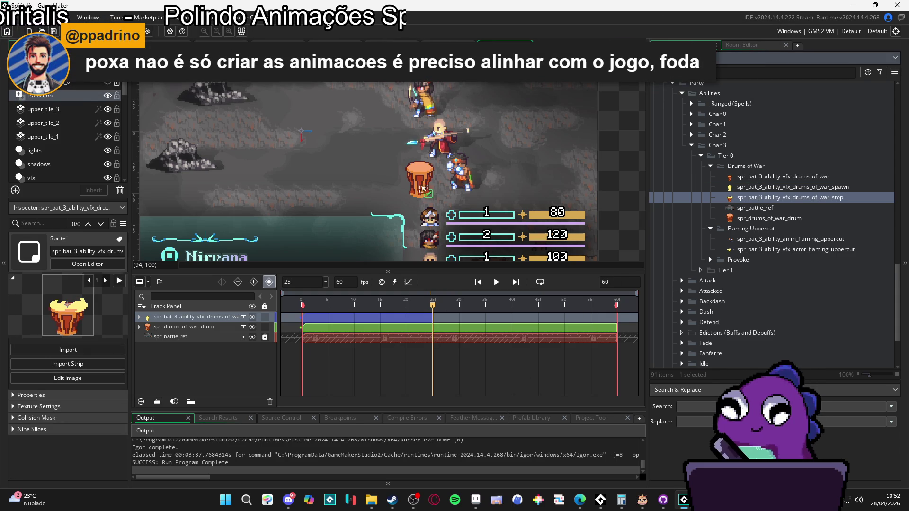
- Add the drums_of_war_stop sprite as a track starting at frame 25, trimmed to about frame 42
left_click_drag(422, 179, 423, 180)
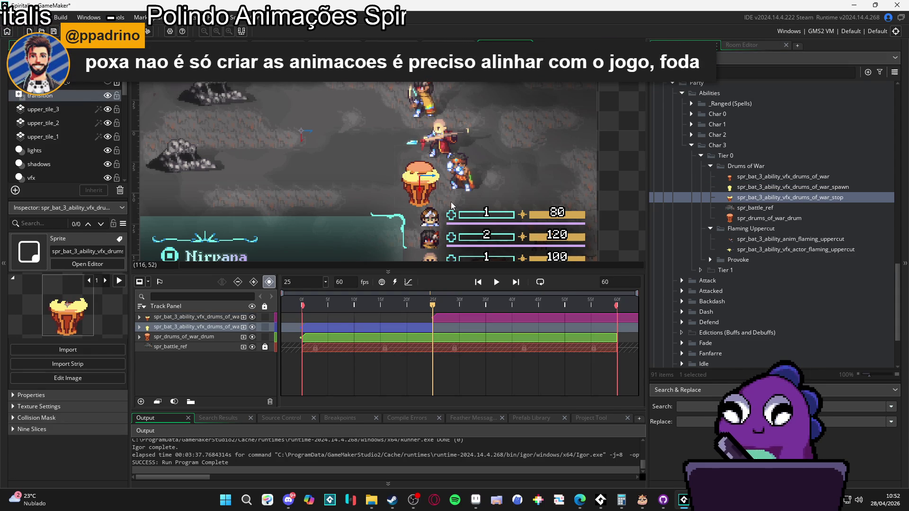
left_click(581, 318)
left_click_drag(581, 318, 429, 318)
left_click_drag(591, 317, 421, 310)
mouse_move(342, 321)
left_mouse_down()
mouse_move(522, 326)
mouse_move(493, 322)
left_mouse_up()
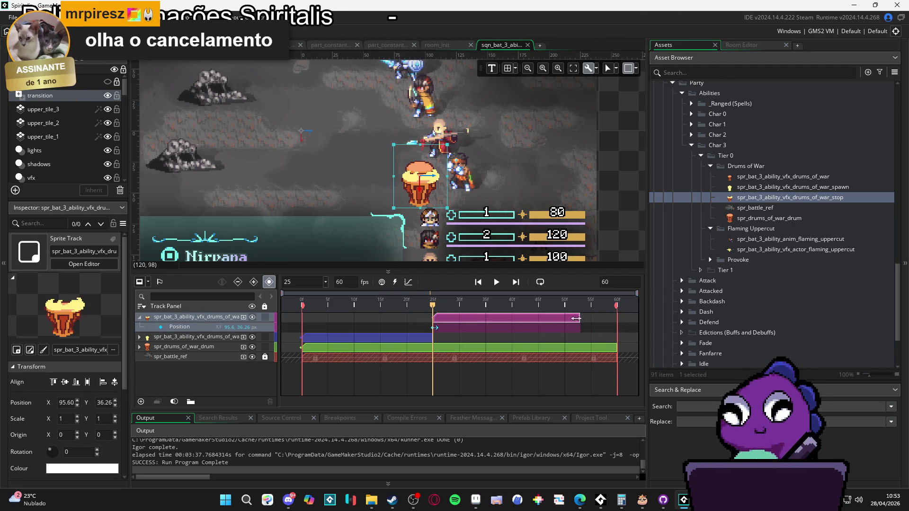
left_click_drag(578, 318, 517, 309)
mouse_move(442, 308)
left_mouse_down()
mouse_move(497, 305)
mouse_move(397, 303)
mouse_move(432, 306)
left_mouse_up()
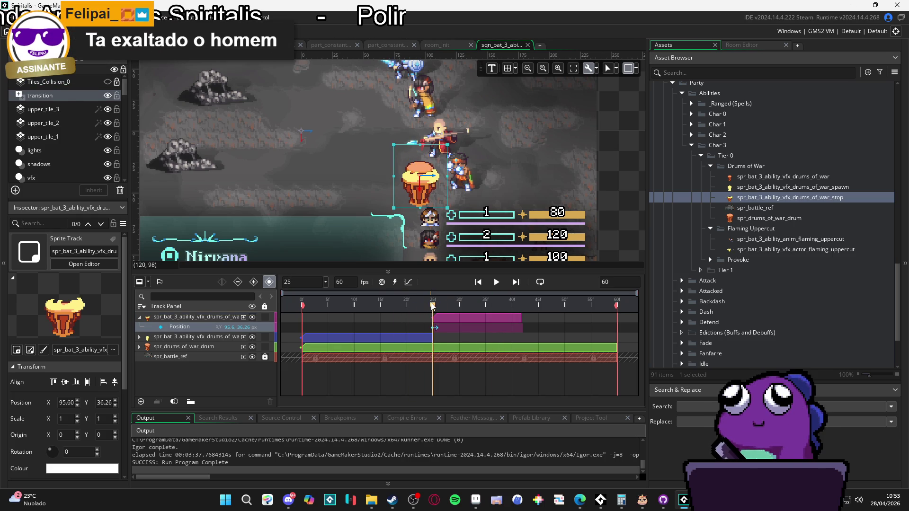
left_click(140, 339)
left_click(140, 349)
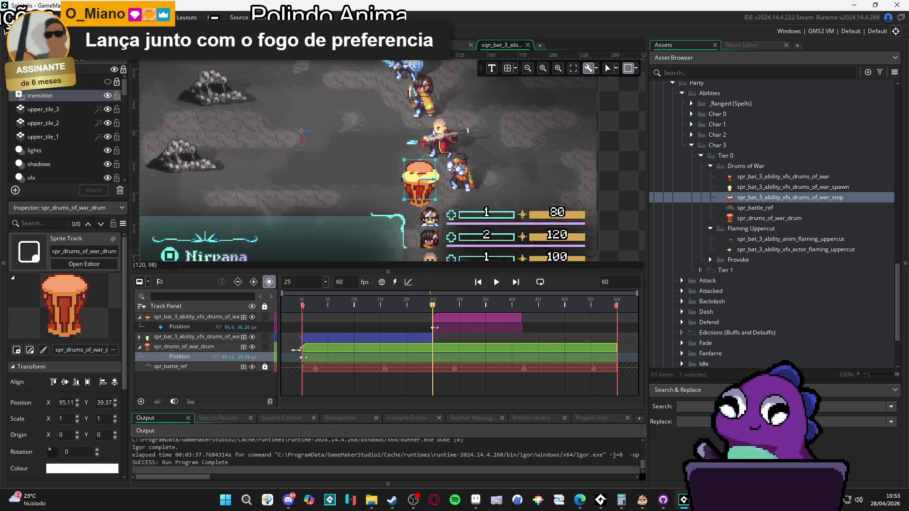
- Move the stop VFX's Position keyframe to frame 25 and play back to check timing
left_click(227, 318)
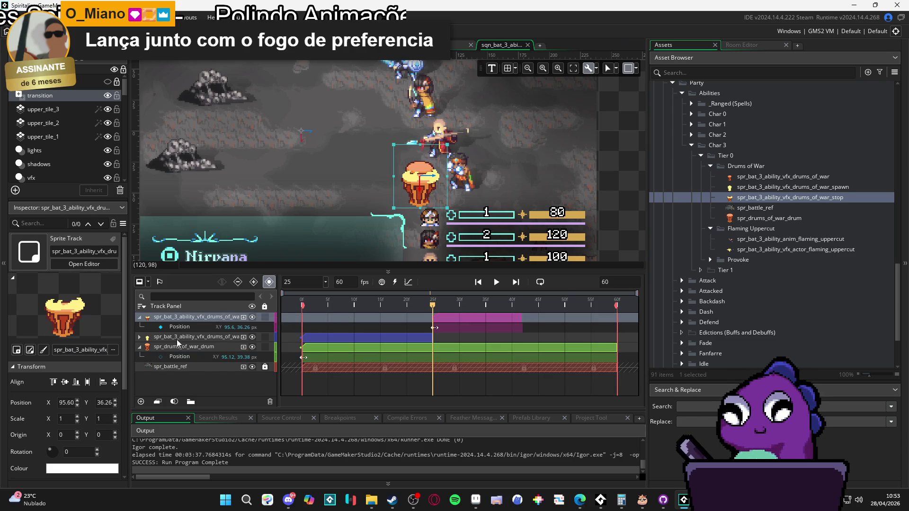
key("ctrl+z")
left_click_drag(303, 328, 437, 330)
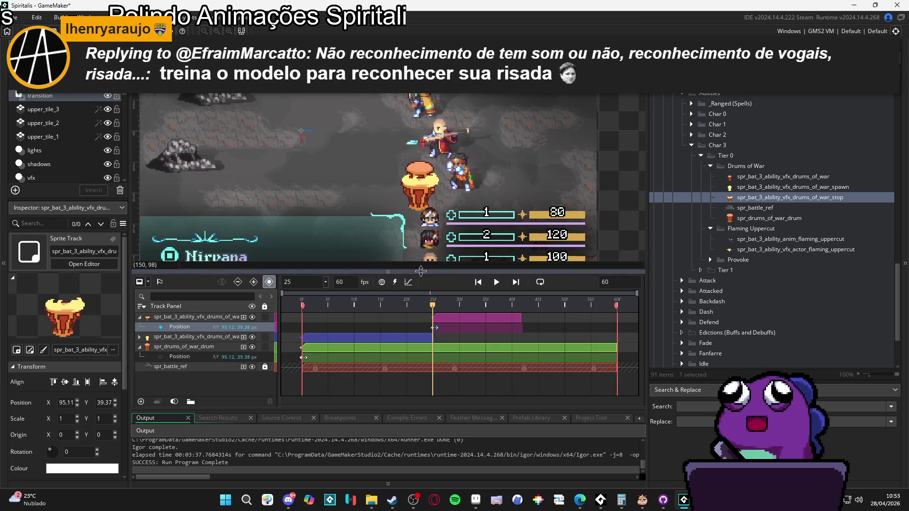
key("space")
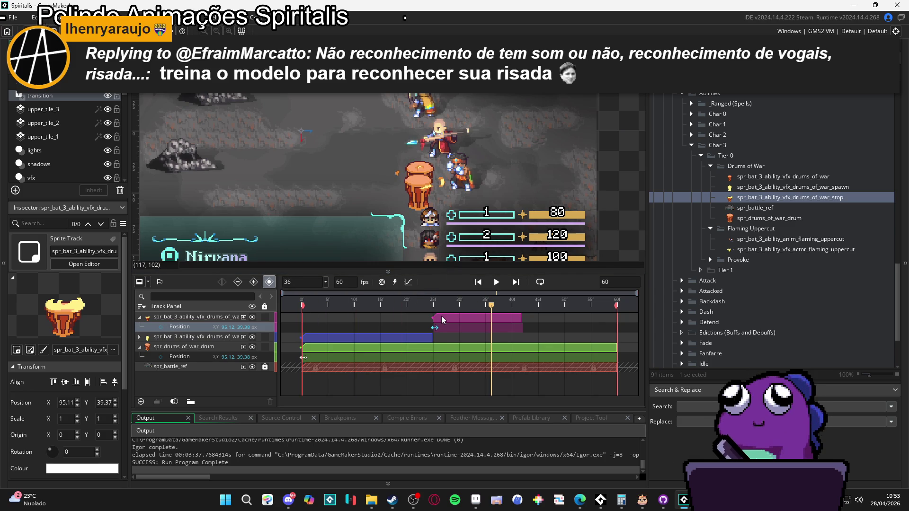
left_click(433, 305)
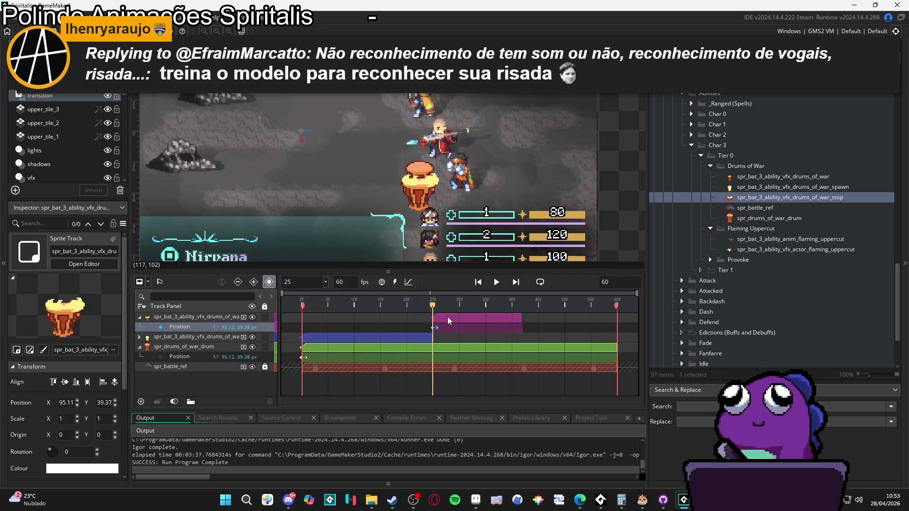
- Position the stop VFX over the drum at 96.12, 29.38 on the canvas
scroll(422, 209, "up", 5)
mouse_move(423, 208)
left_mouse_down()
mouse_move(442, 163)
mouse_move(421, 159)
mouse_move(425, 182)
left_mouse_up()
scroll(424, 175, "up", 3)
left_click_drag(429, 166, 428, 187)
scroll(429, 181, "down", 4)
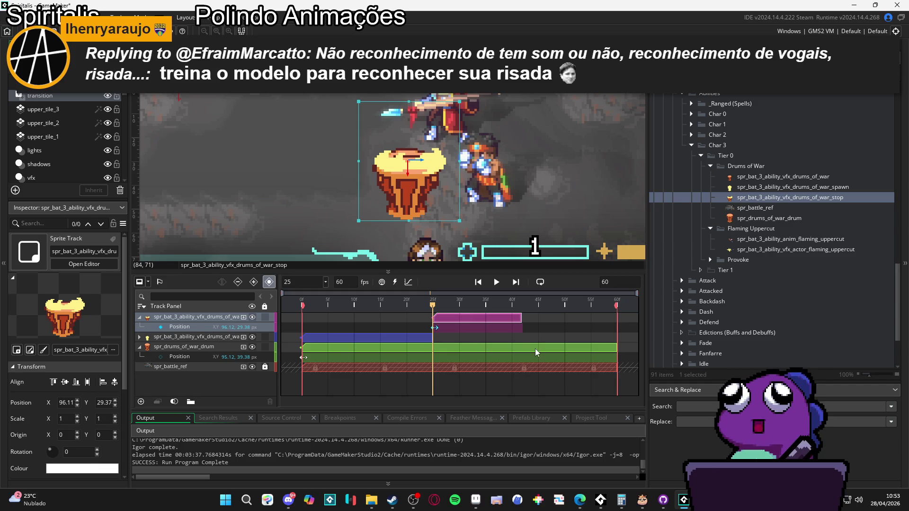
- Trim the spr_drums_of_war_drum clip to end at frame 25
left_click(535, 351)
mouse_move(617, 348)
left_mouse_down()
mouse_move(442, 348)
mouse_move(430, 338)
left_mouse_up()
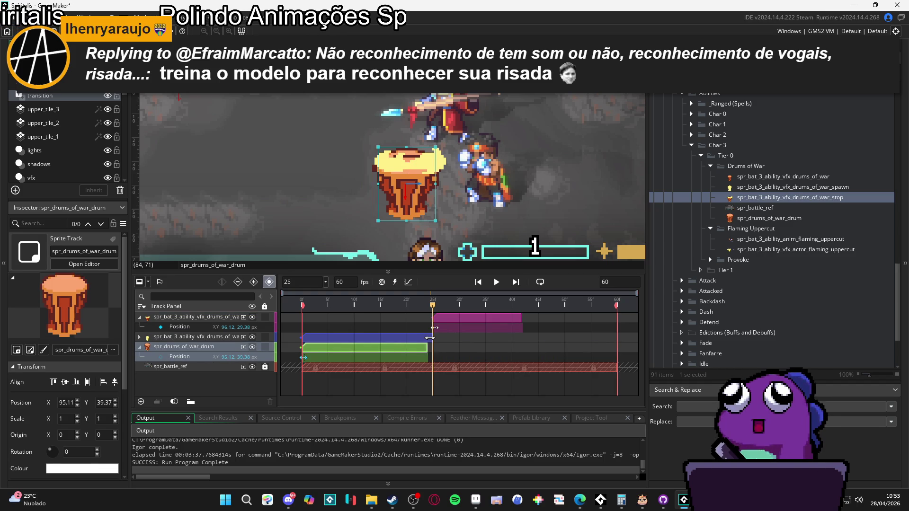
left_click(434, 338)
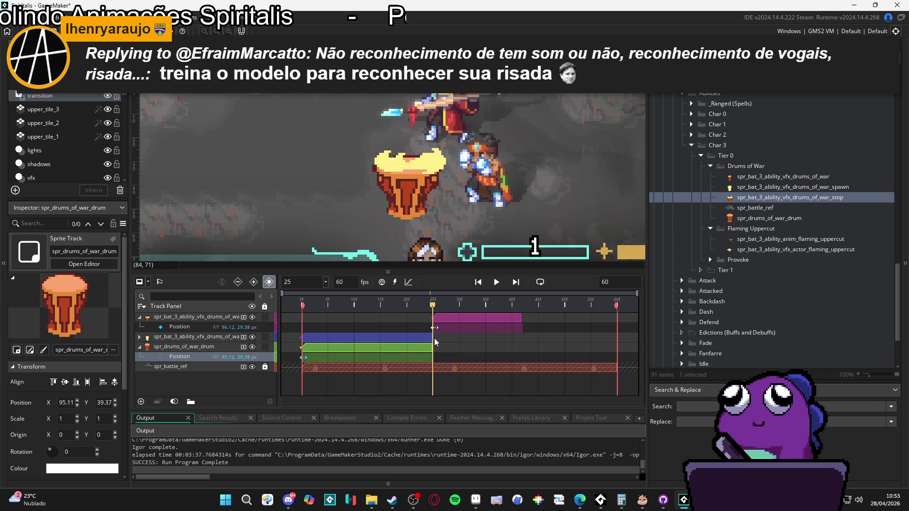
key("space")
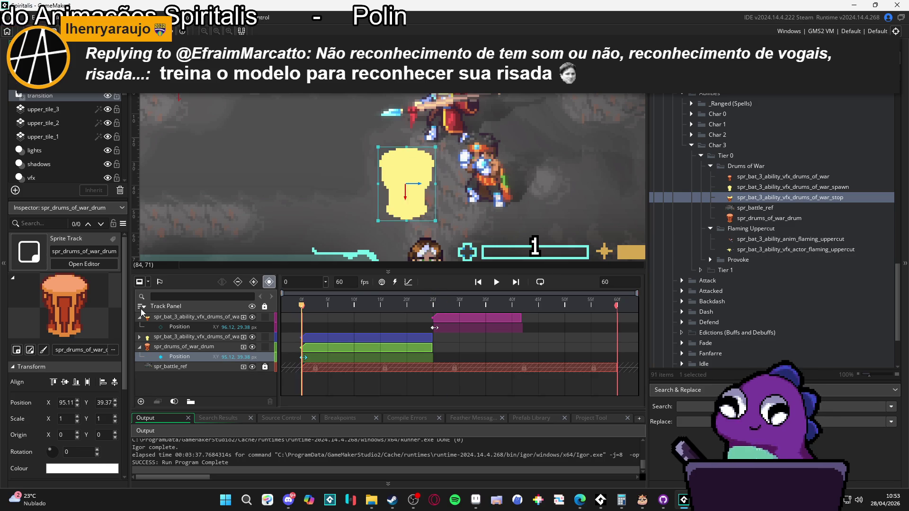
key("space")
mouse_move(453, 310)
left_mouse_down()
mouse_move(329, 303)
mouse_move(436, 304)
left_mouse_up()
scroll(444, 236, "down", 2)
scroll(444, 232, "down", 1)
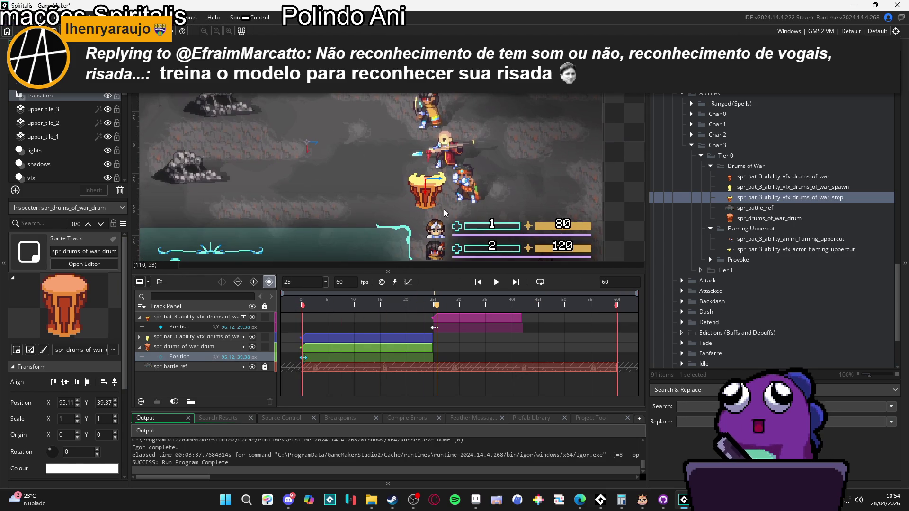
scroll(472, 217, "down", 1)
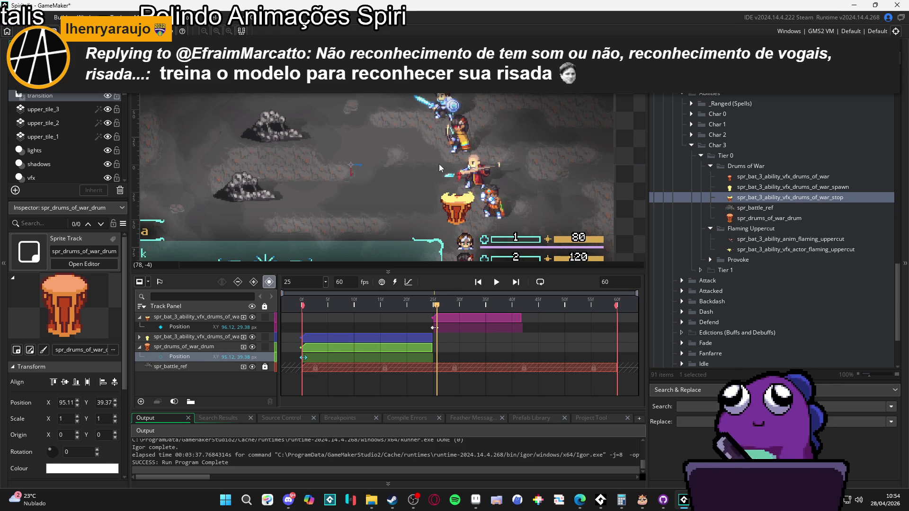
left_click_drag(483, 208, 464, 193)
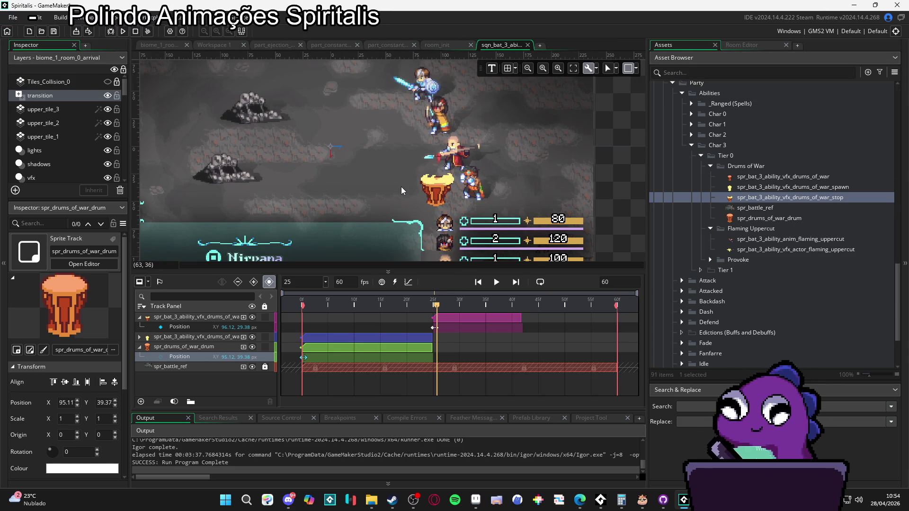
scroll(454, 185, "down", 1)
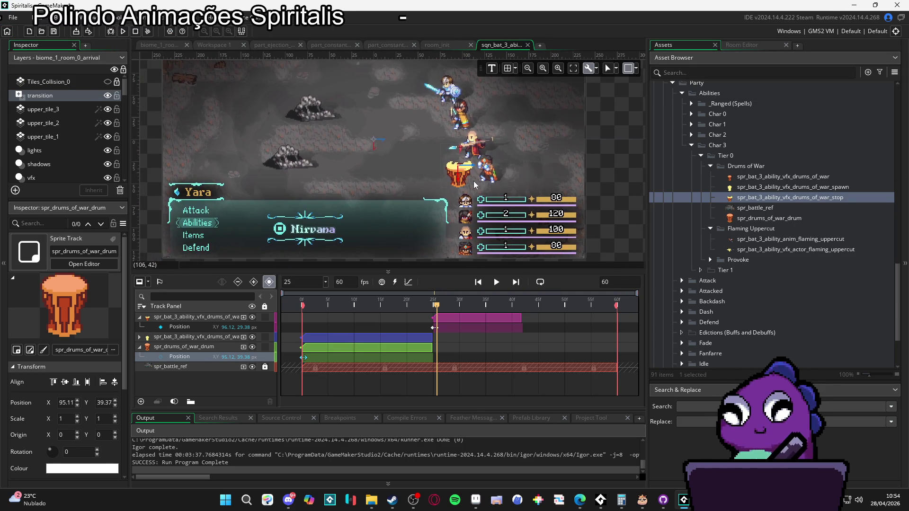
scroll(482, 179, "up", 2)
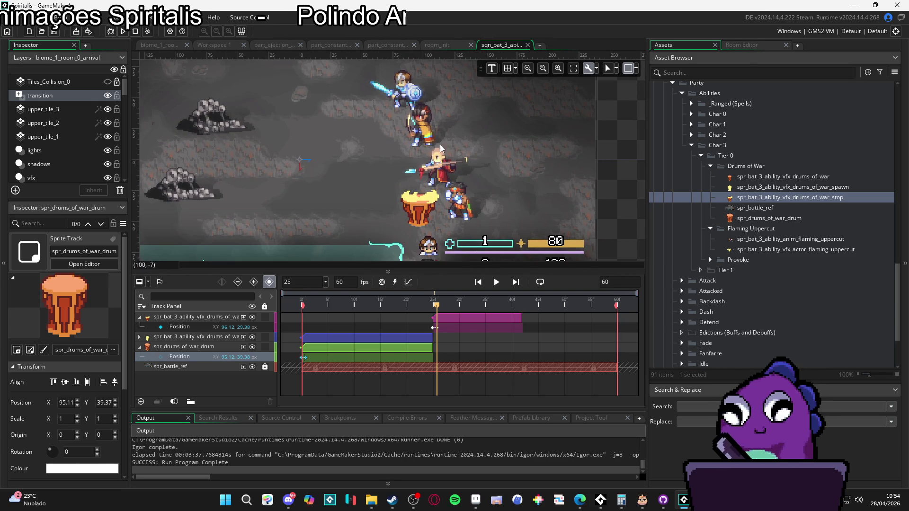
scroll(445, 204, "down", 3)
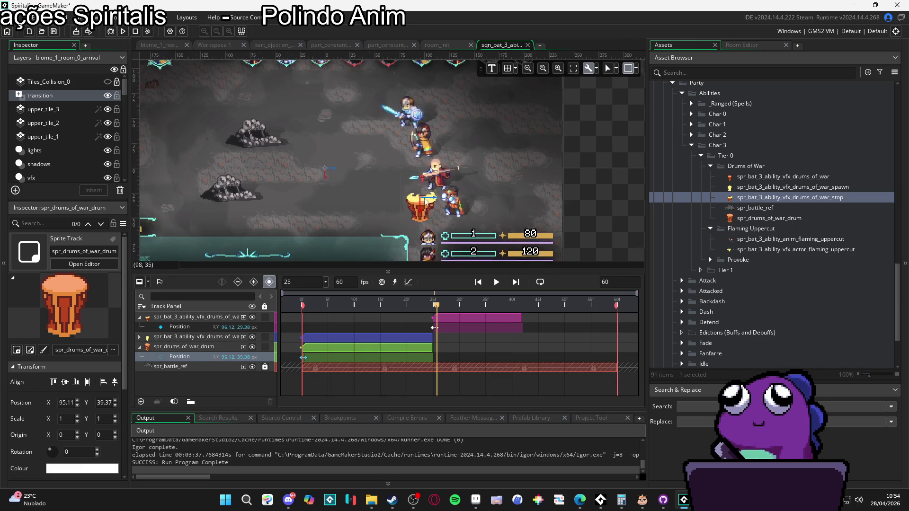
scroll(446, 179, "up", 3)
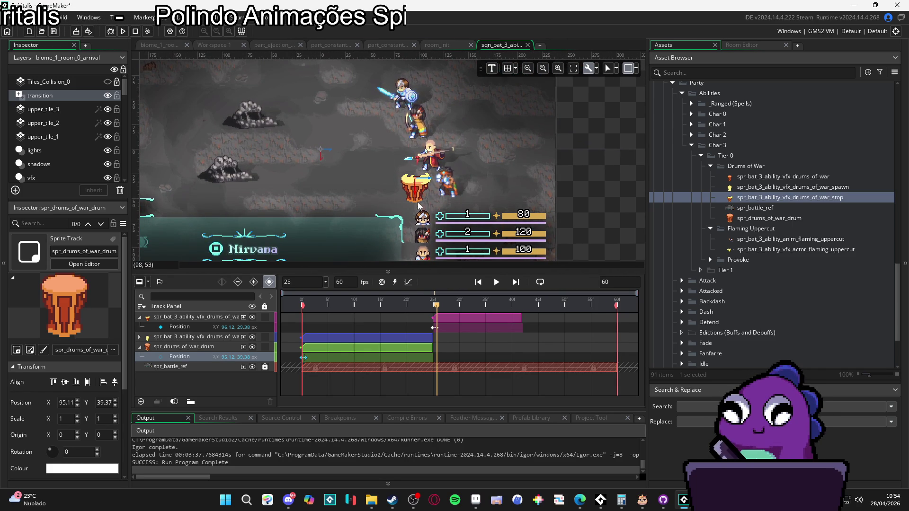
scroll(495, 166, "down", 1)
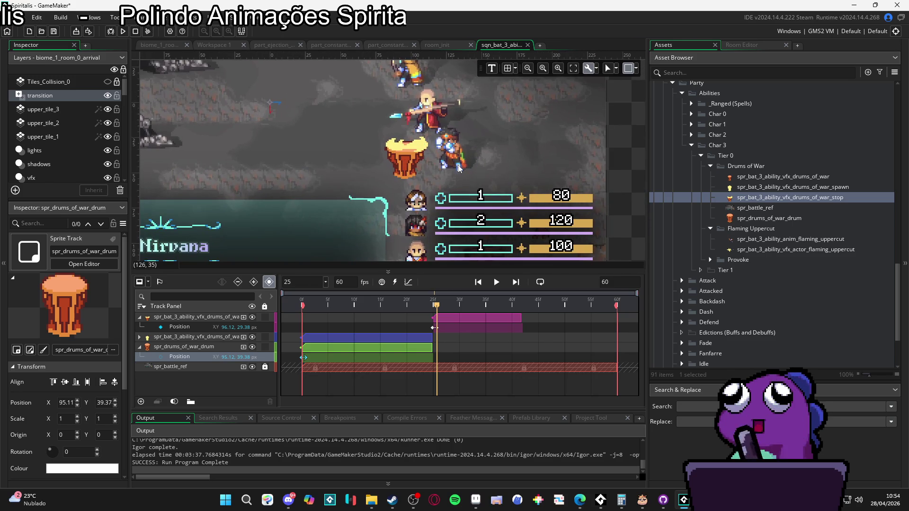
scroll(484, 134, "up", 1)
scroll(492, 151, "down", 1)
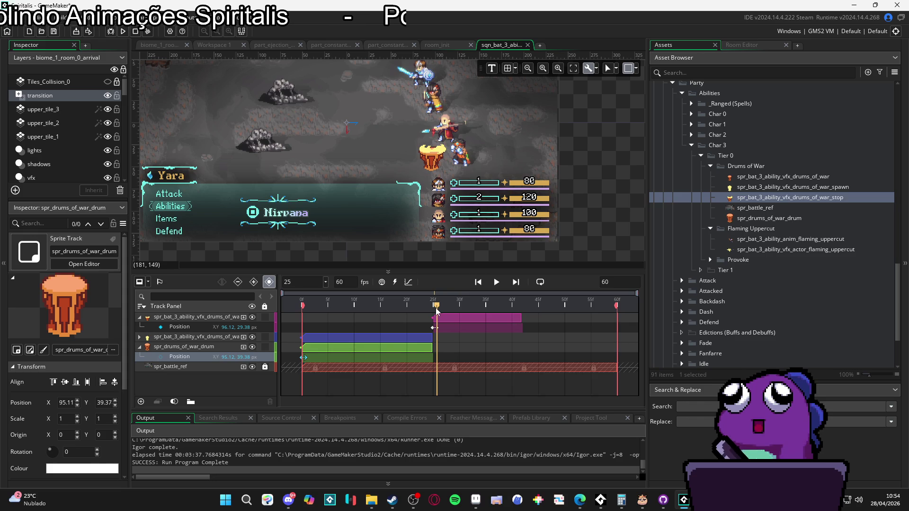
left_click_drag(436, 308, 406, 317)
- Preview the sequence, extend the top vfx clip to frame 60, and set the length to 120 frames
key("space")
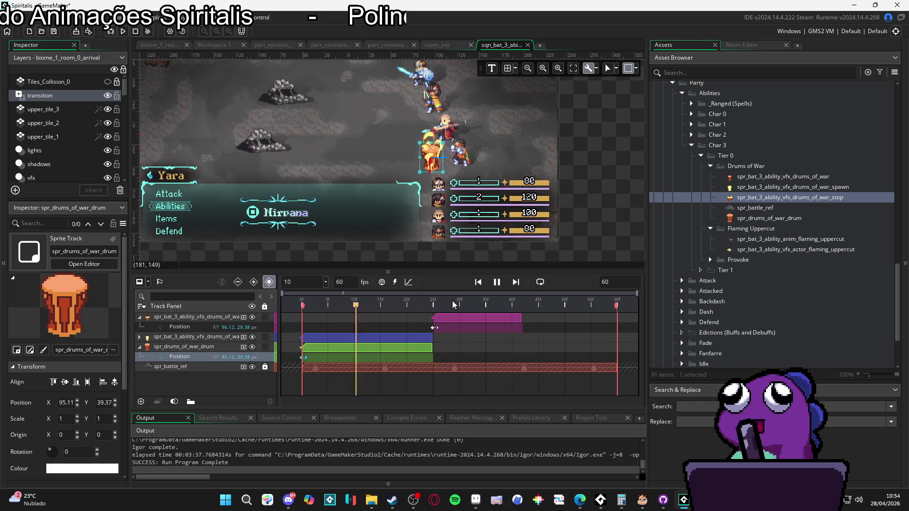
key("space")
left_click_drag(484, 304, 412, 305)
left_click_drag(521, 318, 617, 318)
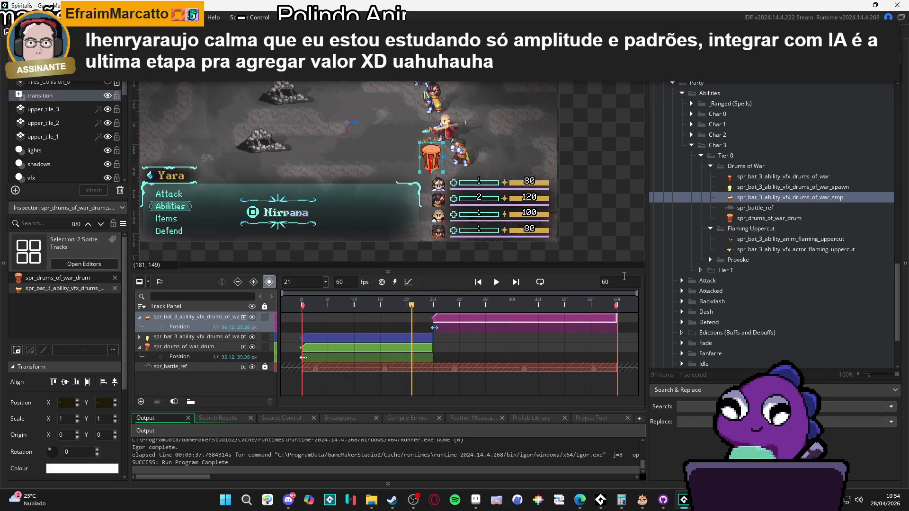
type("120")
key("Return")
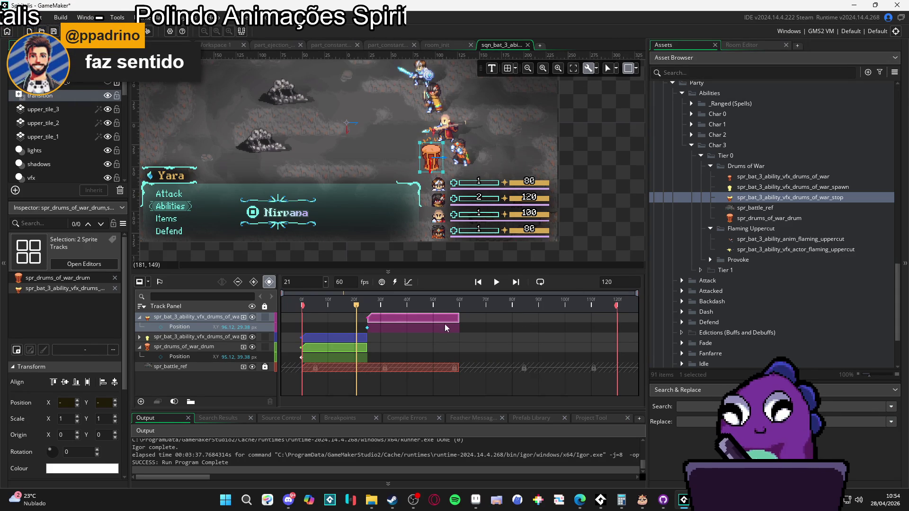
- Stretch the top vfx clip to frame 120 and preview playback from frame 31
mouse_move(457, 320)
left_mouse_down()
mouse_move(615, 322)
mouse_move(619, 334)
left_mouse_up()
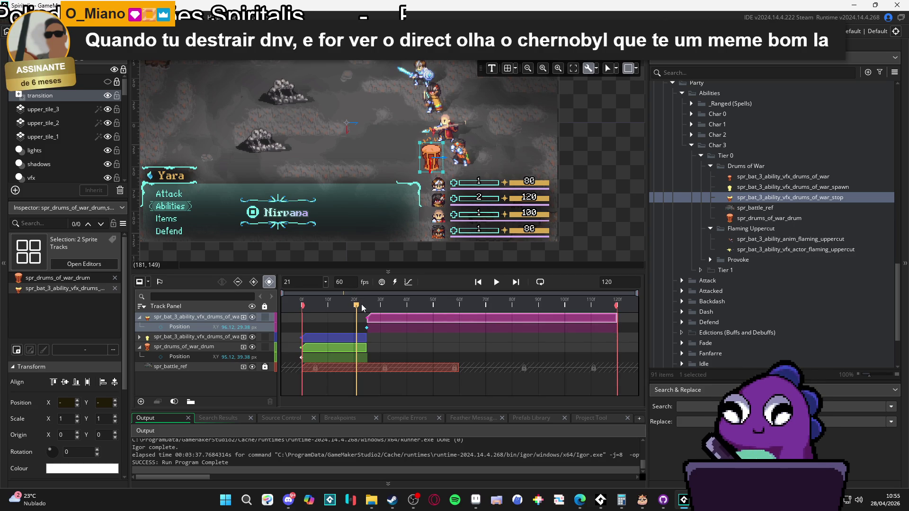
key("space")
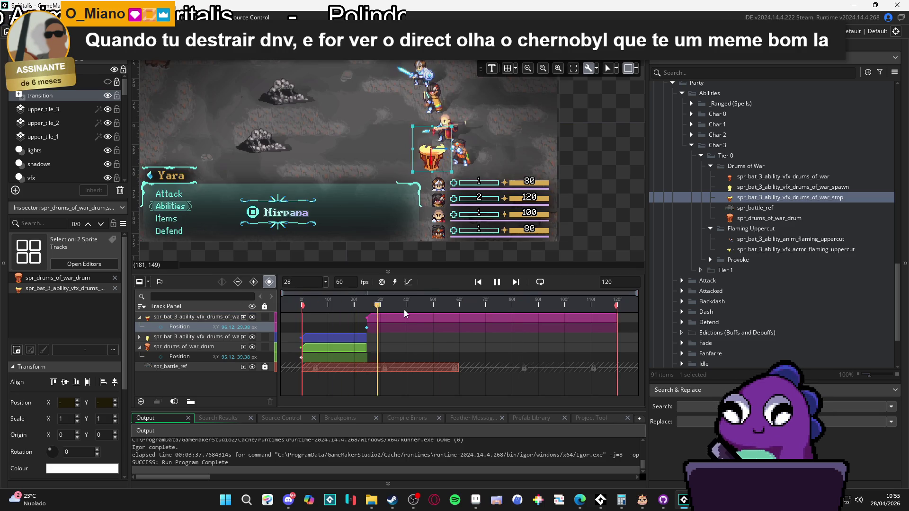
key("space")
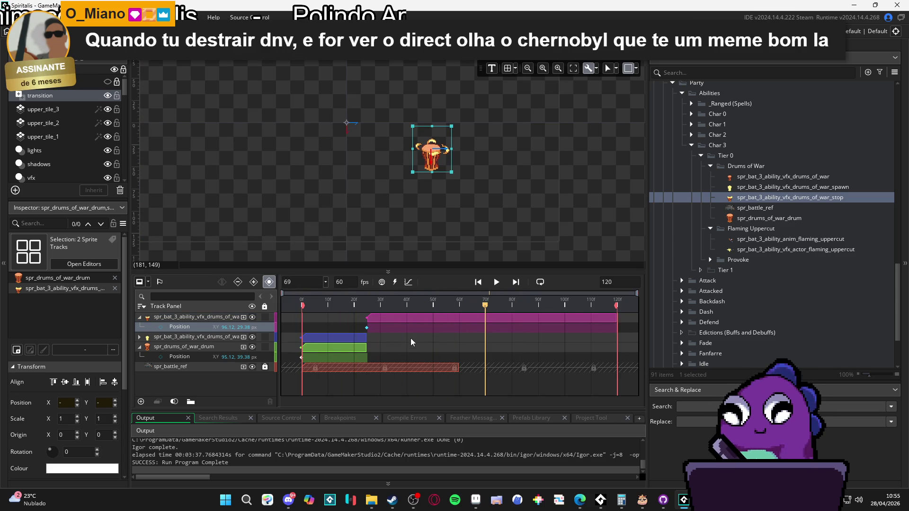
left_click_drag(422, 303, 384, 303)
key("space")
key("space")
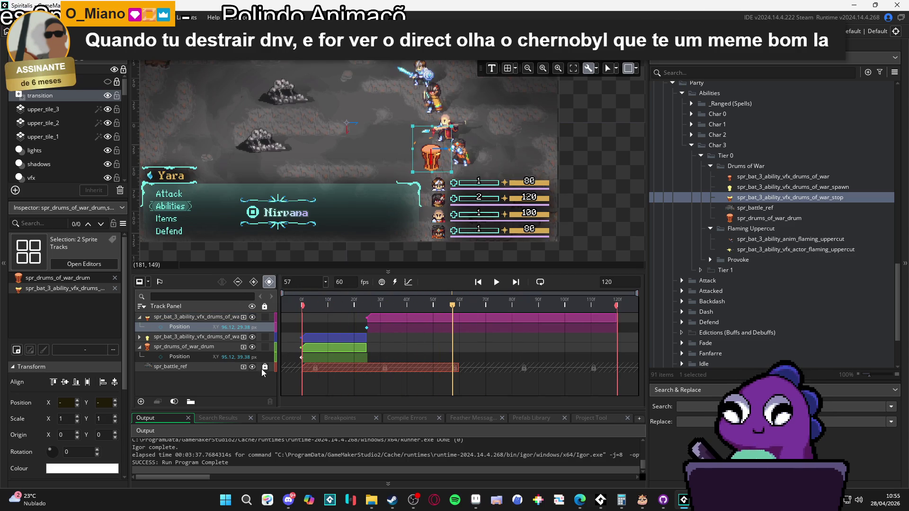
- Unlock spr_battle_ref, extend its clip to frame 120, and preview, stopping at frame 76
left_click(264, 368)
left_click_drag(459, 366, 616, 367)
left_click(375, 303)
key("space")
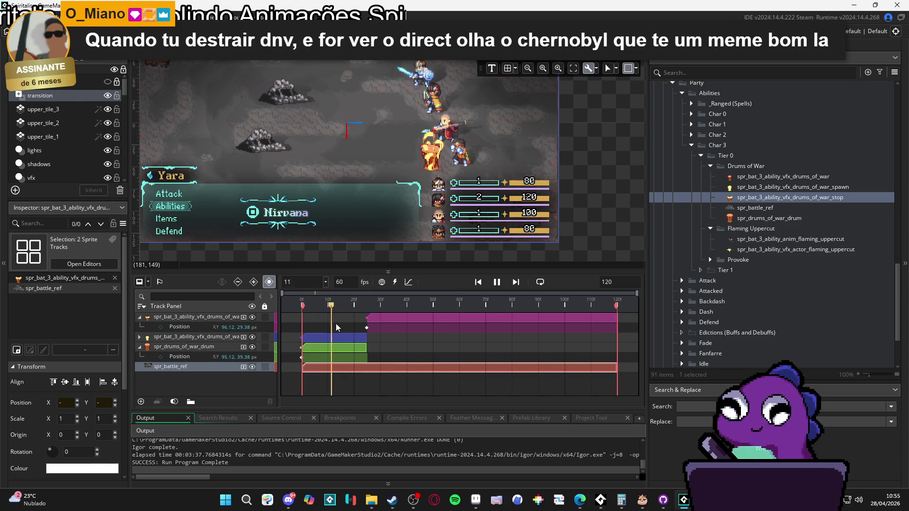
key("space")
key("space")
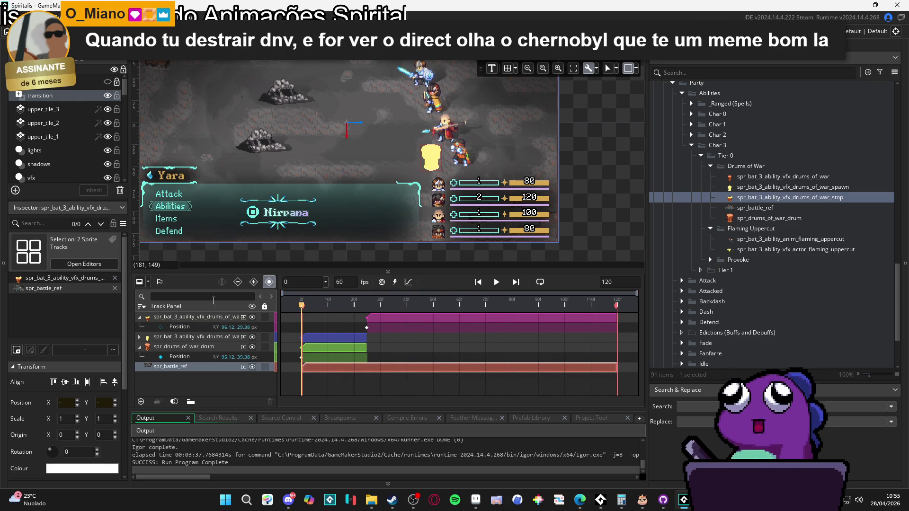
key("space")
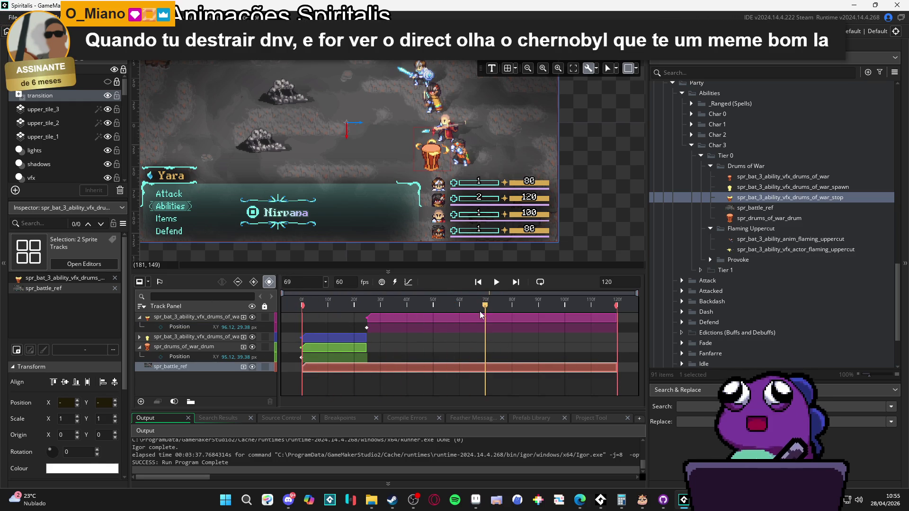
key("space")
key("space")
left_click(501, 306)
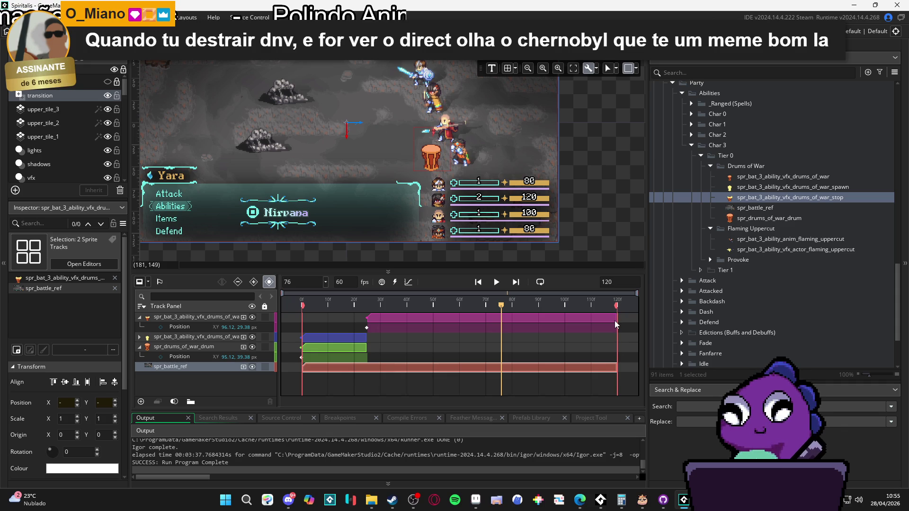
- Trim the top vfx clip to end at frame 76 and preview the result
mouse_move(615, 320)
left_mouse_down()
mouse_move(477, 324)
mouse_move(501, 325)
left_mouse_up()
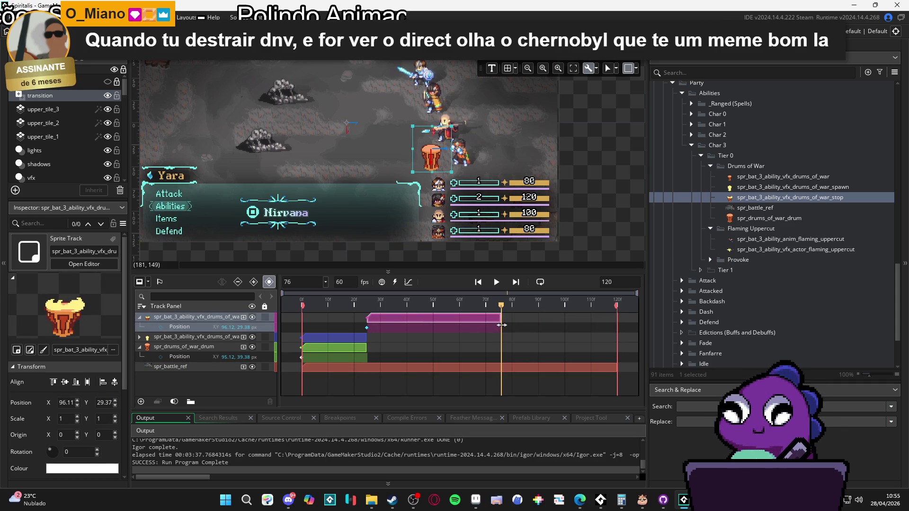
left_click(506, 341)
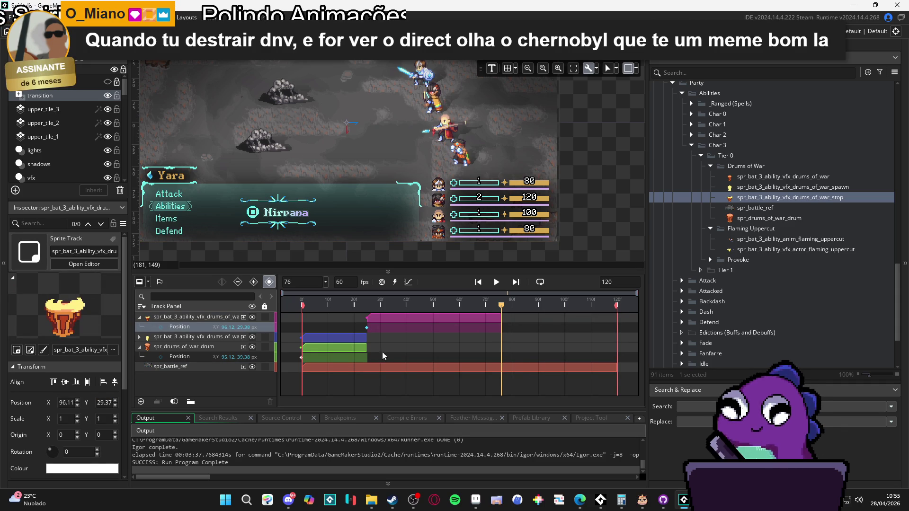
left_click(350, 348)
key("space")
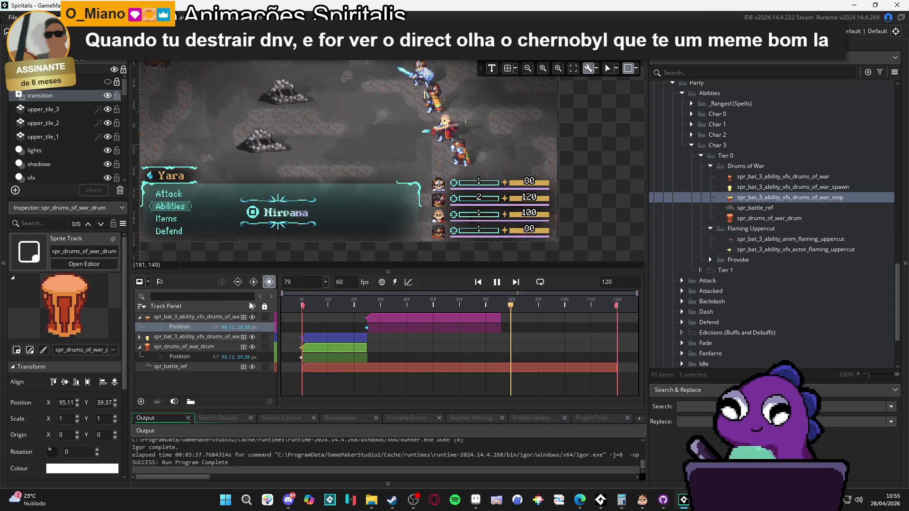
left_click(240, 316)
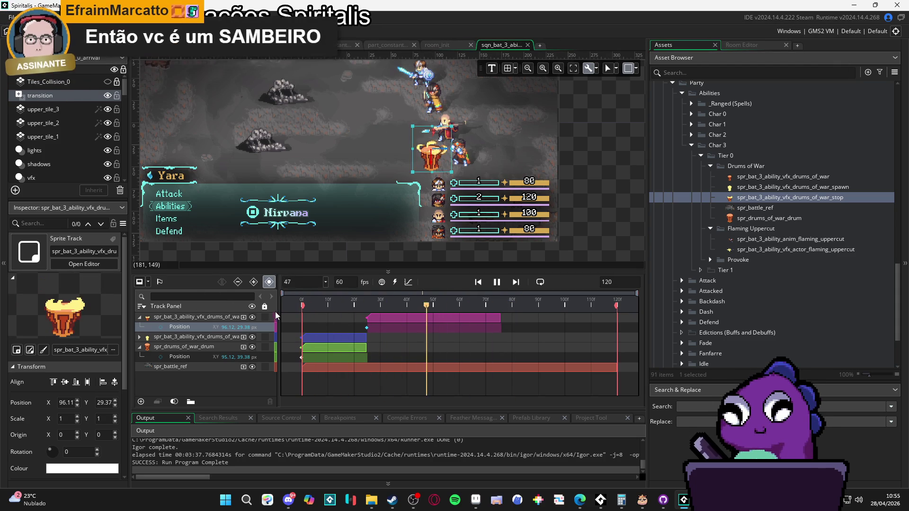
key("space")
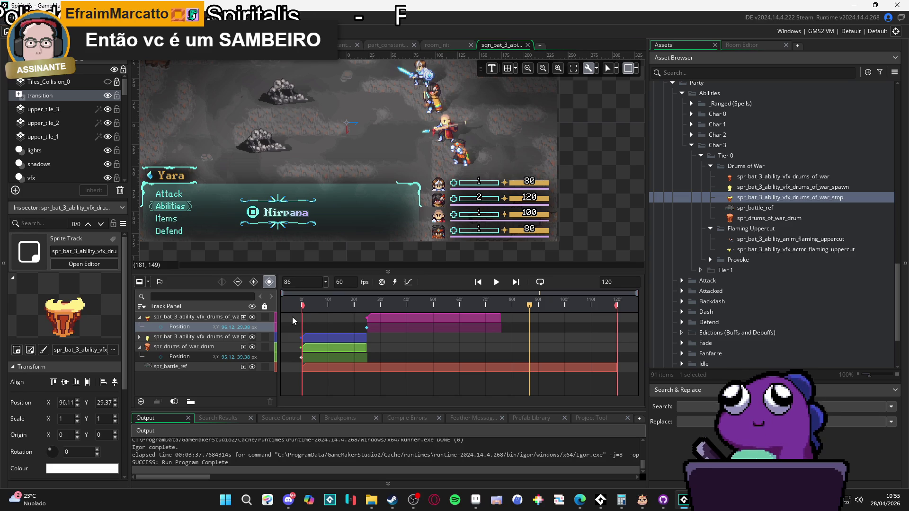
- Replay the sequence from early frames and from frame 0 to check timing
left_click(360, 310)
key("space")
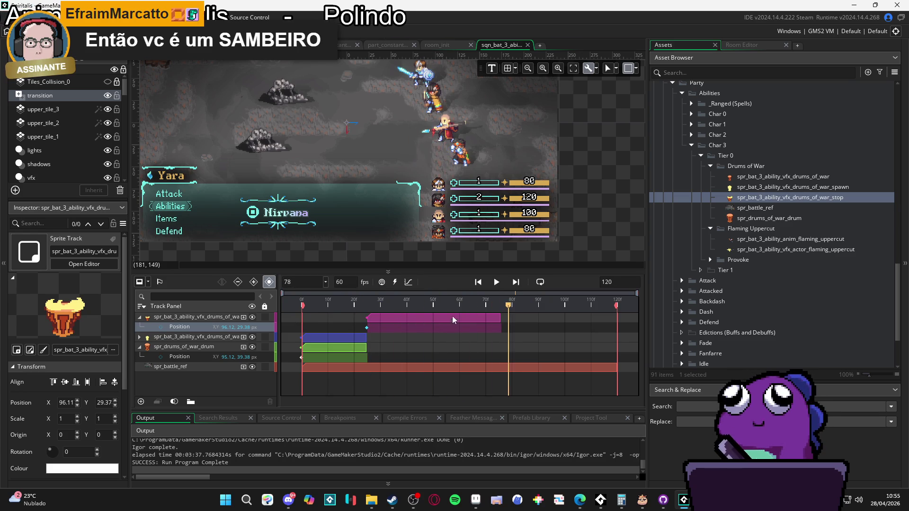
left_click(305, 307)
key("space")
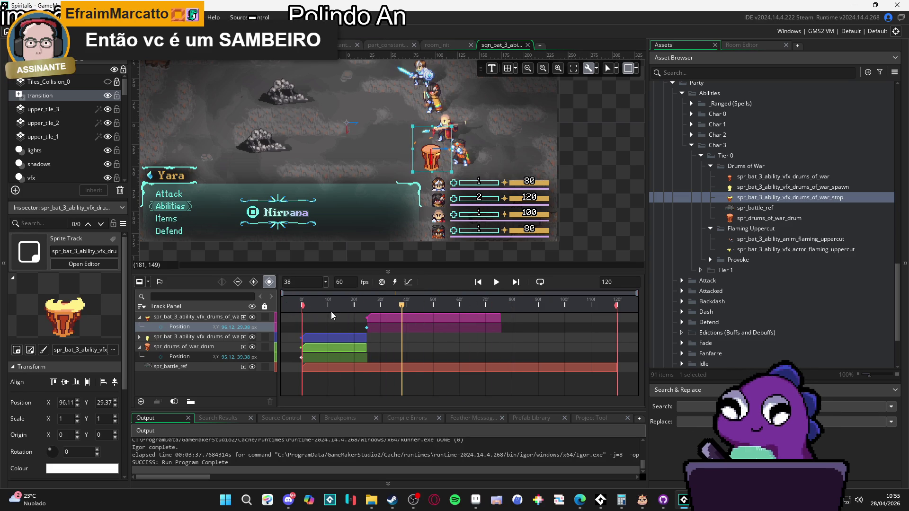
key("space")
key("space")
key("Home")
key("space")
key("space")
left_click(302, 347)
key("space")
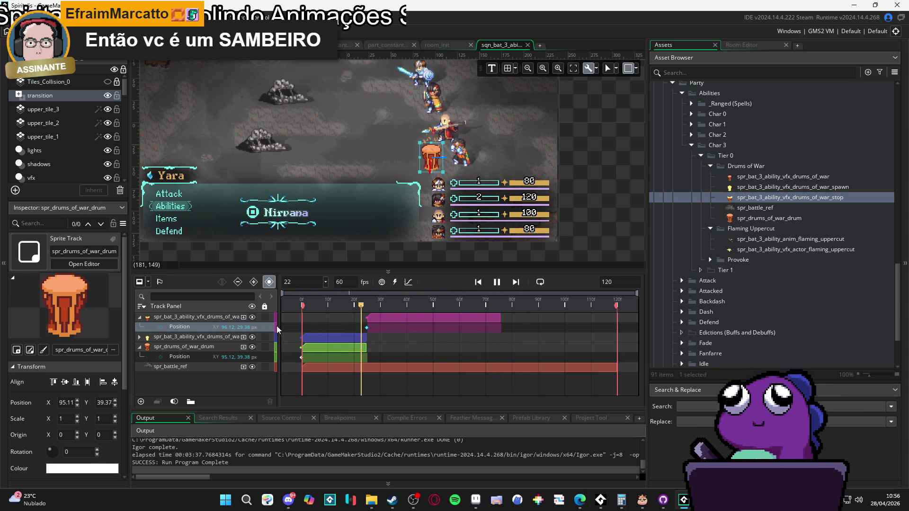
key("space")
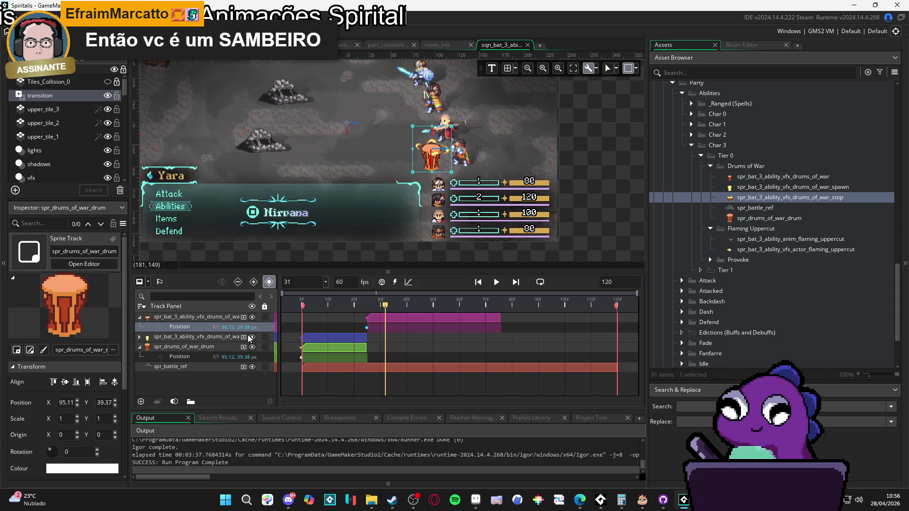
key("space")
key("space")
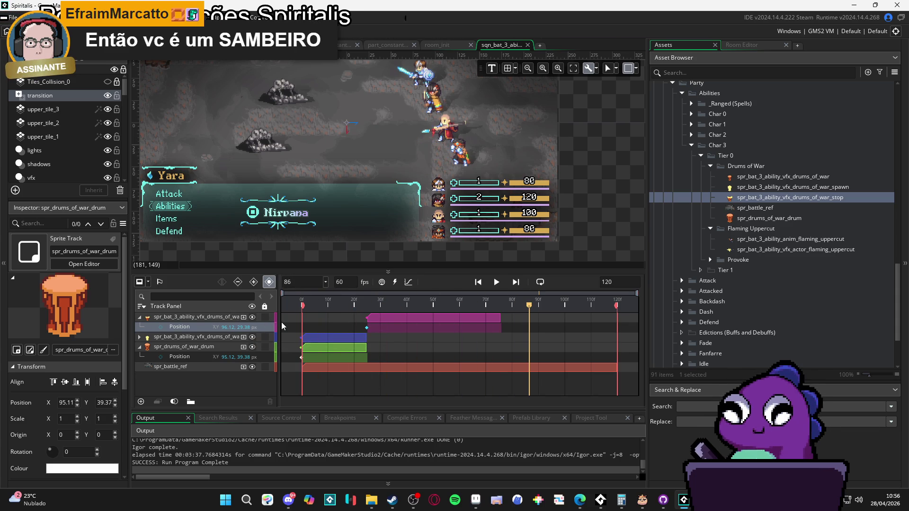
key("space")
key("space")
key("Home")
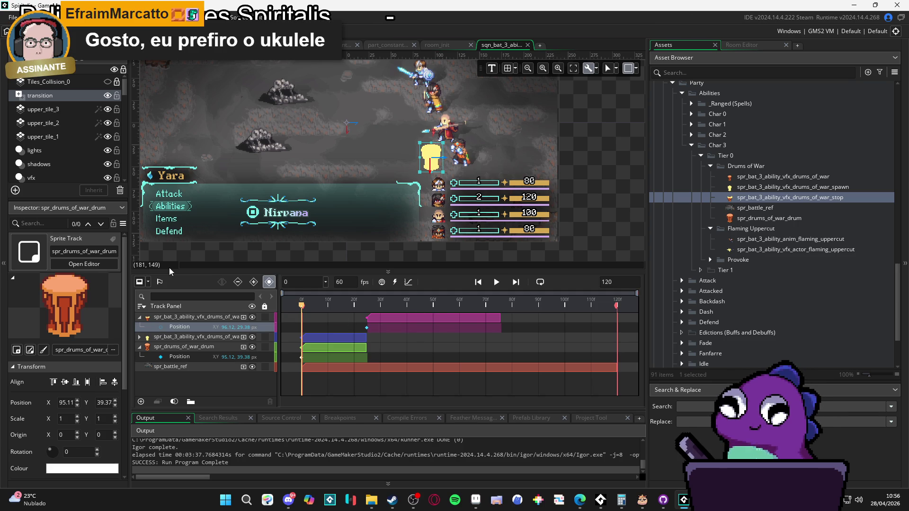
key("space")
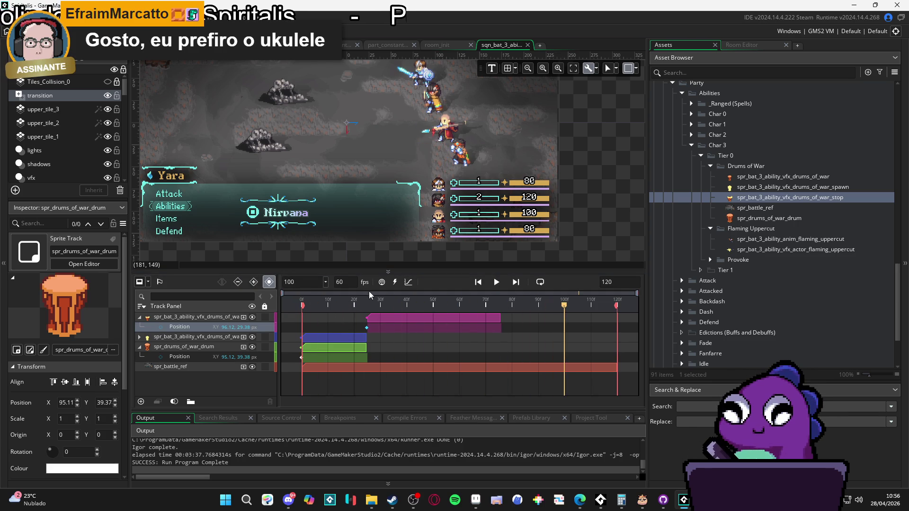
left_click_drag(364, 296, 337, 298)
key("space")
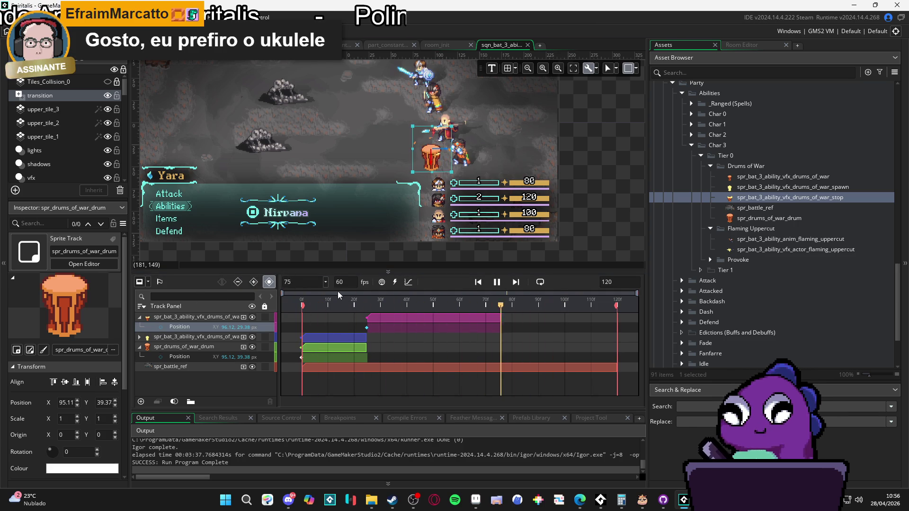
mouse_move(508, 306)
left_mouse_down()
mouse_move(486, 306)
mouse_move(502, 308)
left_mouse_up()
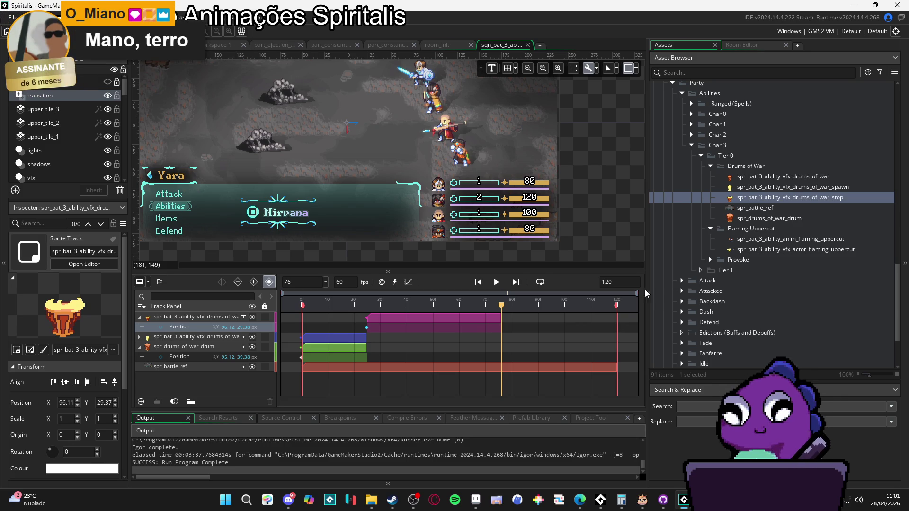
- Pan the sequence canvas to recentre the battle scene
left_click_drag(398, 171, 450, 198)
key("space")
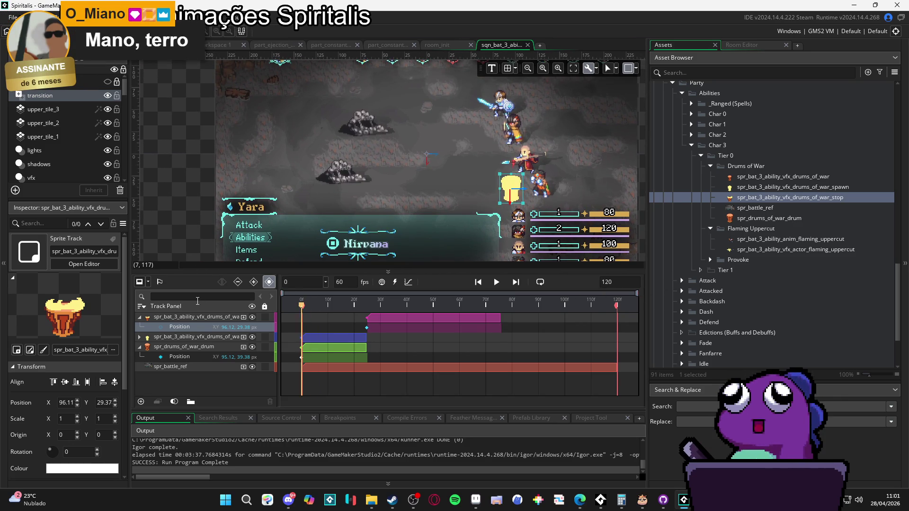
key("space")
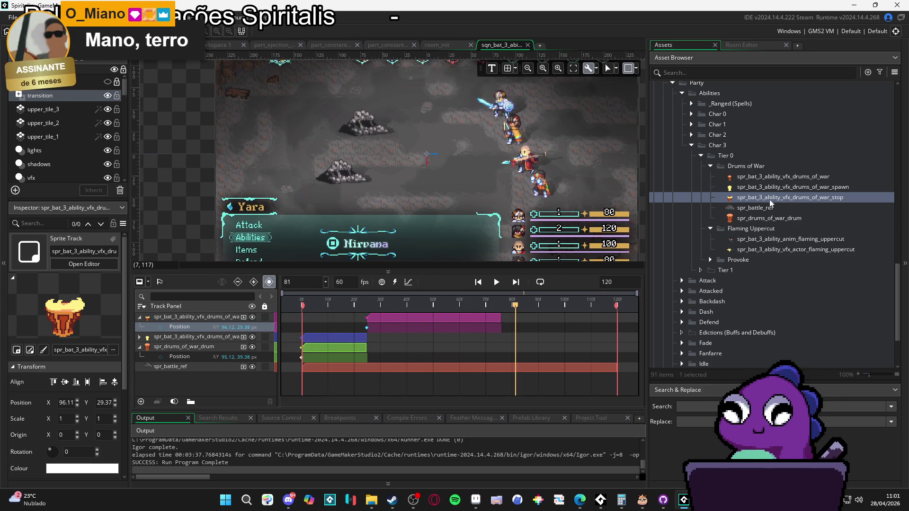
left_click(776, 187)
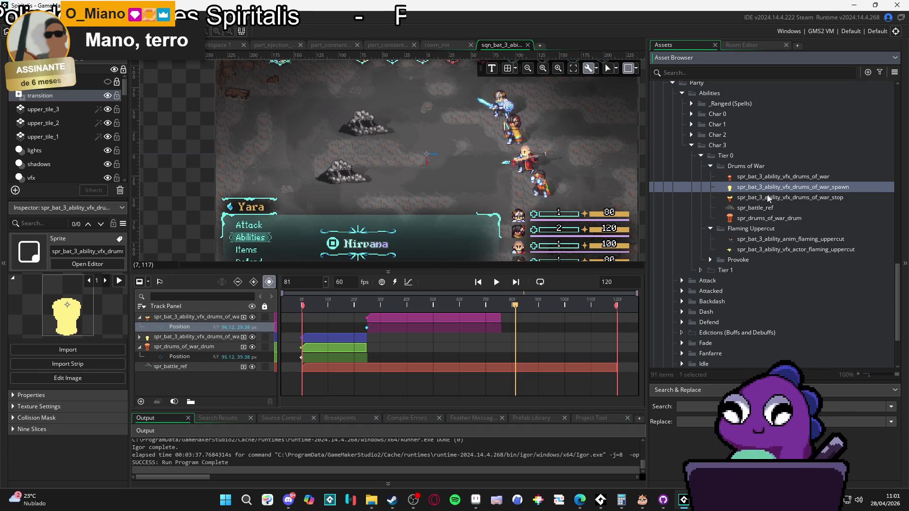
left_click(442, 316)
key("space")
key("space")
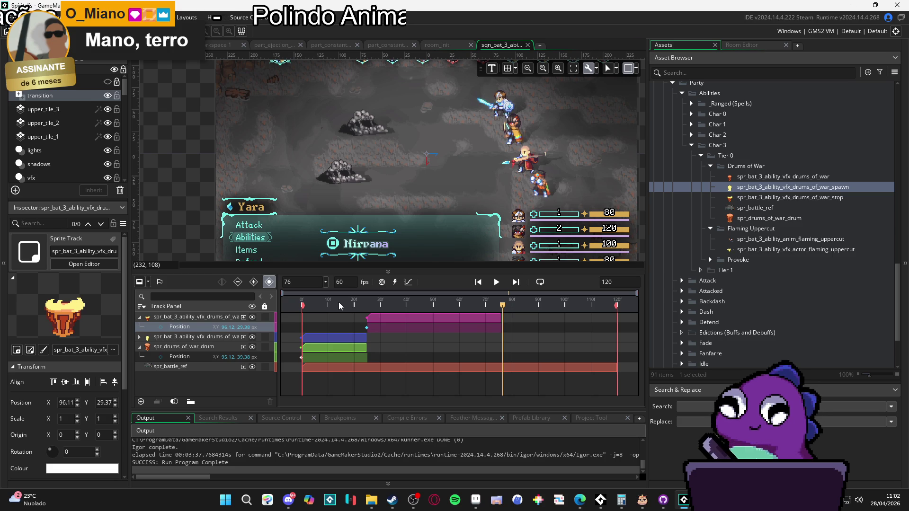
mouse_move(382, 302)
left_mouse_down()
mouse_move(339, 302)
mouse_move(469, 303)
left_mouse_up()
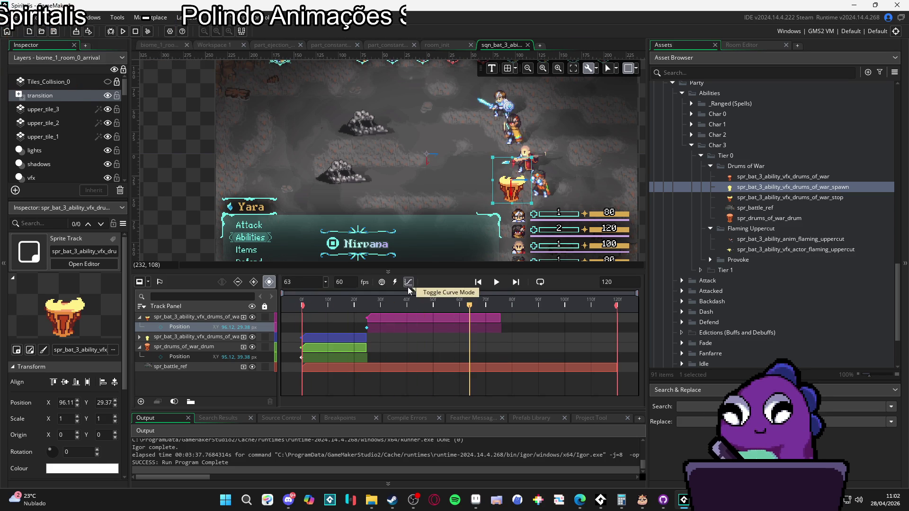
key("space")
key("space")
- Change the drums_of_war_stop vanish sprite's speed from 20 to 30 fps and close its editor
left_click(755, 197)
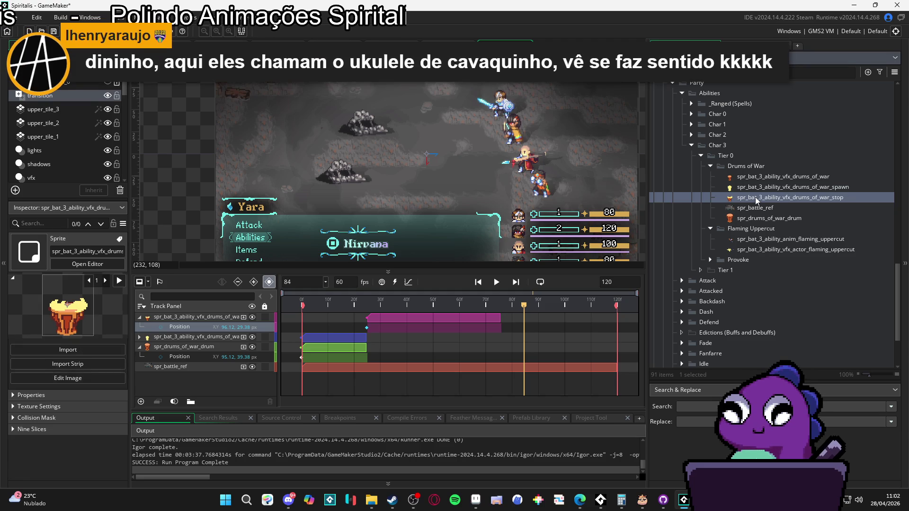
double_click(755, 197)
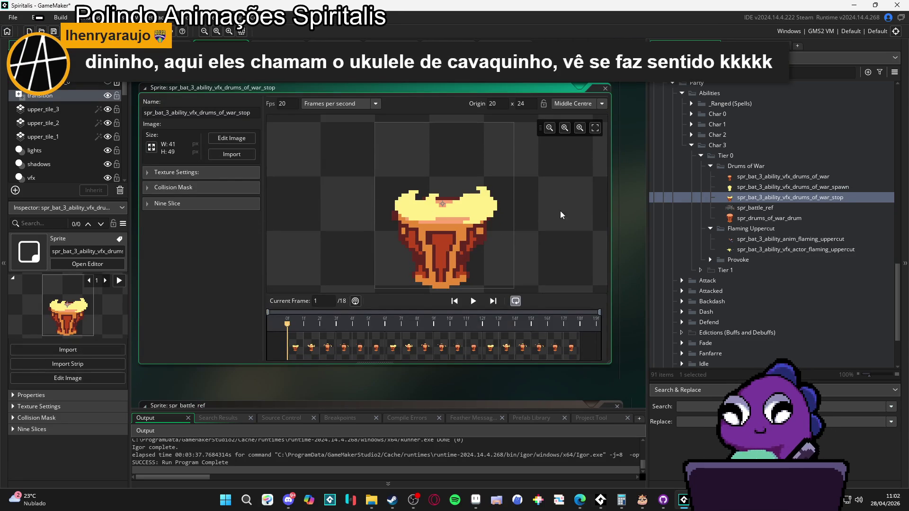
left_click(473, 302)
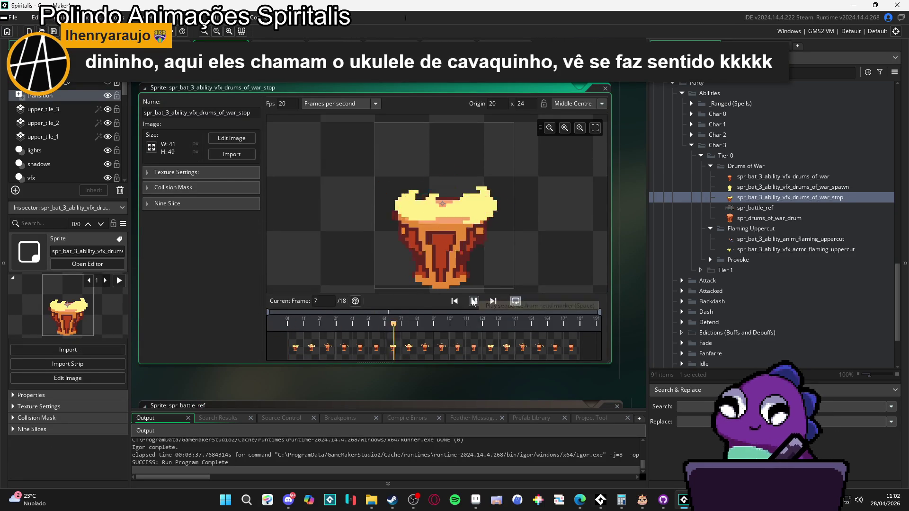
left_click(287, 103)
key("BackSpace")
type("5")
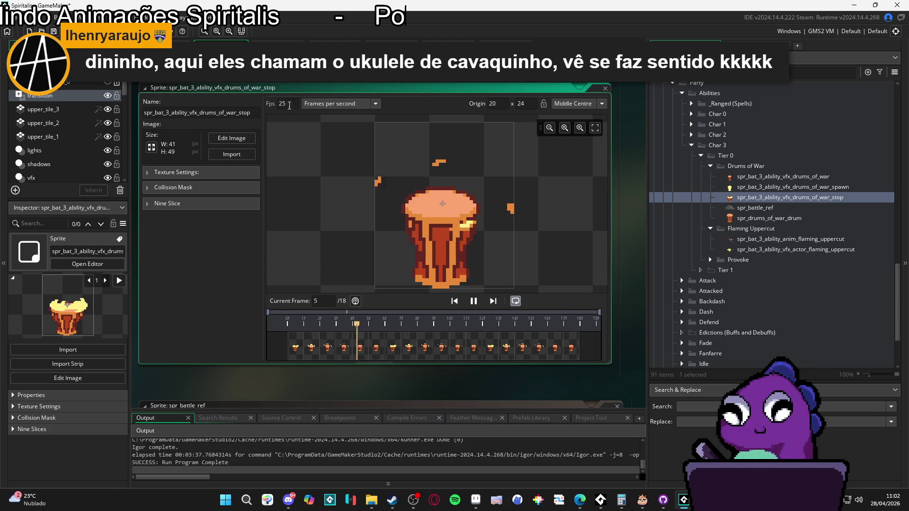
key("BackSpace")
key("BackSpace")
type("30")
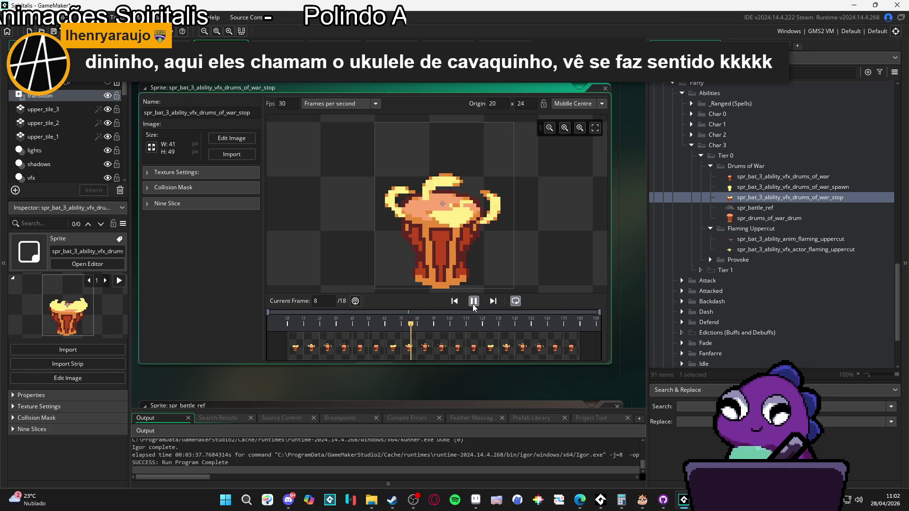
key("ctrl+w")
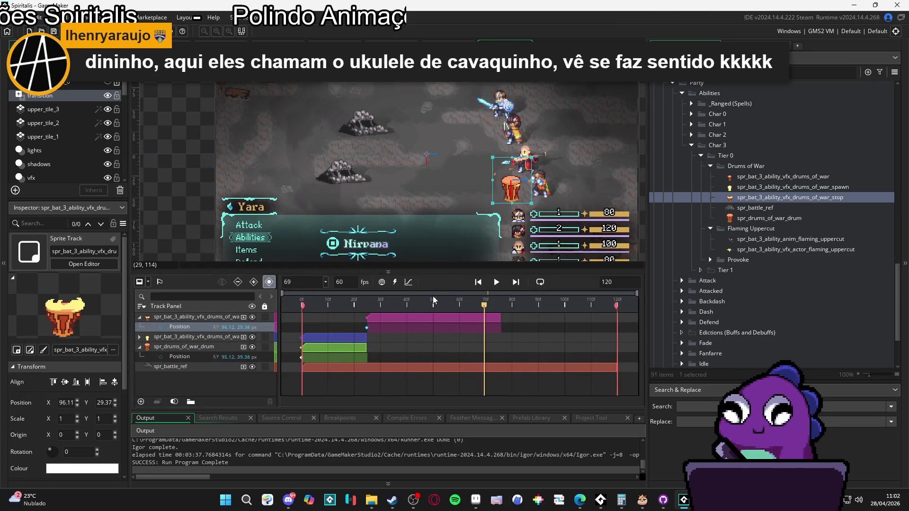
- Preview the sequence, set the playhead to frame 52, and shorten the top magenta clip's end
key("space")
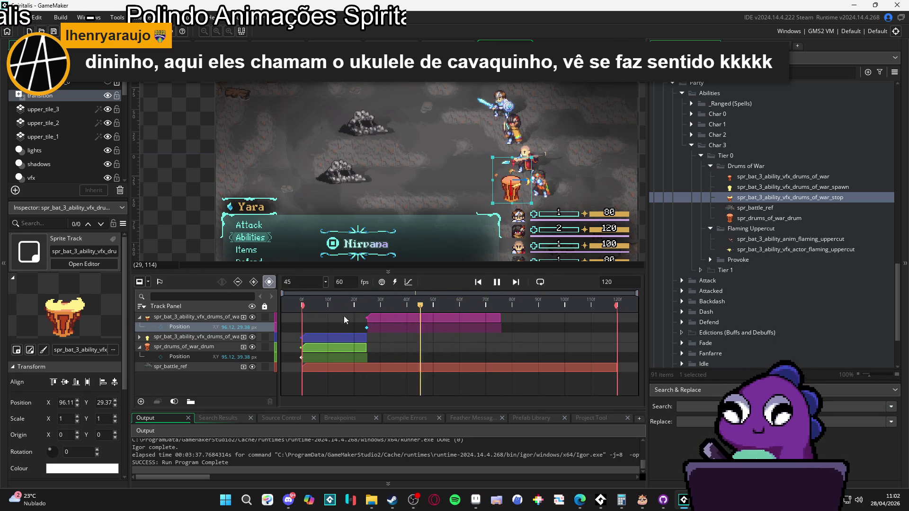
key("space")
mouse_move(464, 308)
left_mouse_down()
mouse_move(319, 306)
mouse_move(447, 310)
mouse_move(455, 321)
left_mouse_up()
key("space")
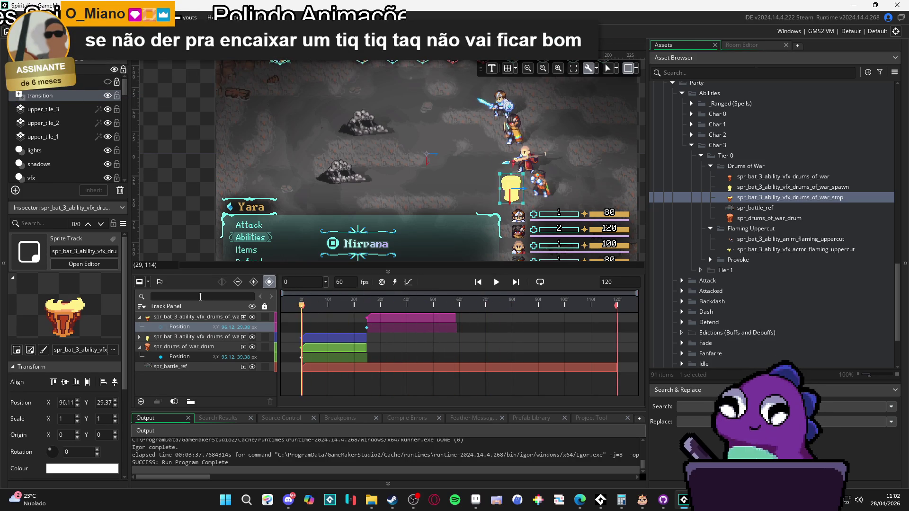
key("space")
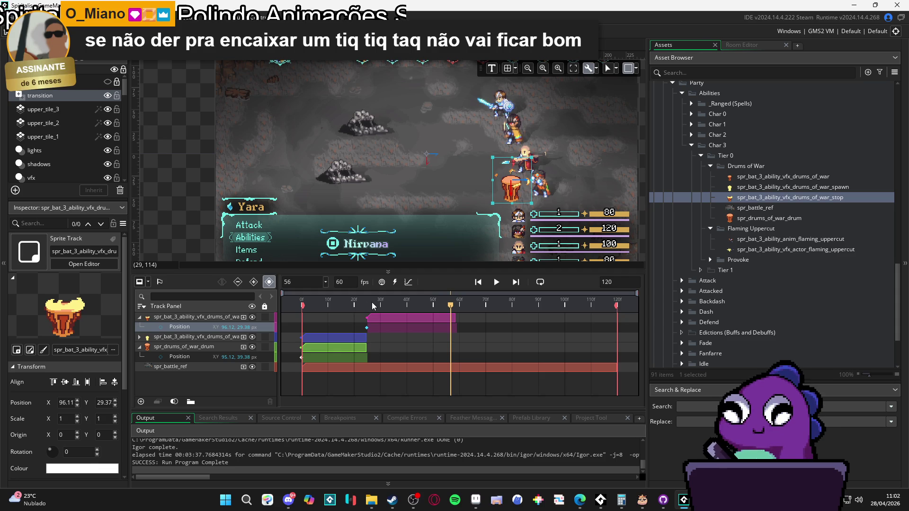
key("space")
key("space")
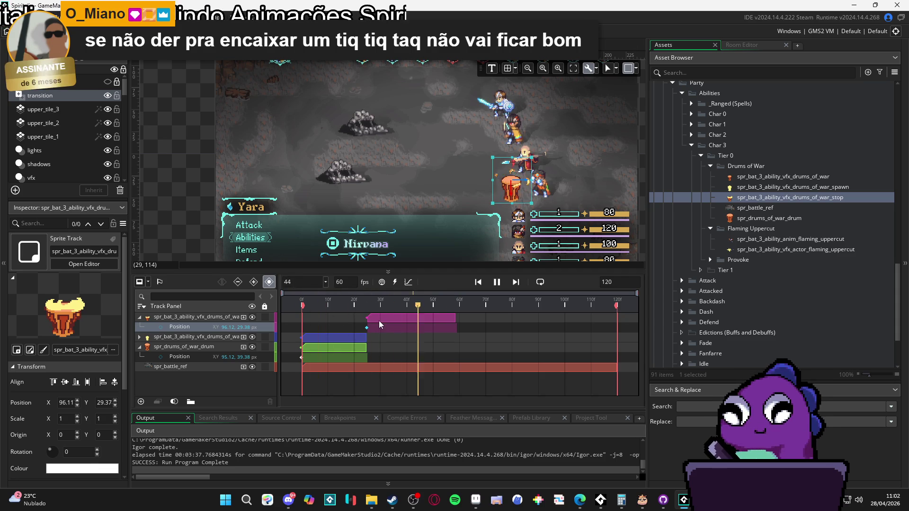
- Replay the sequence from the start several times to check the shortened clip's timing
left_click_drag(314, 306, 306, 305)
key("space")
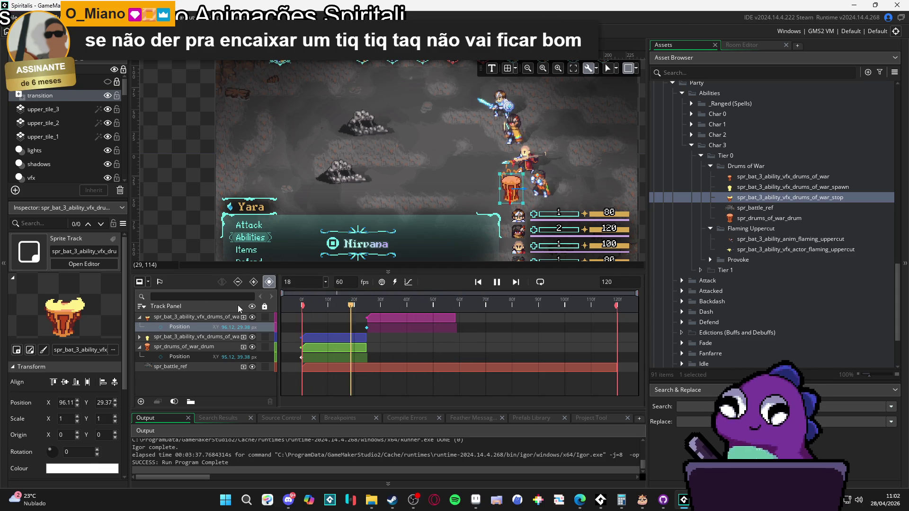
key("space")
left_click(308, 306)
key("space")
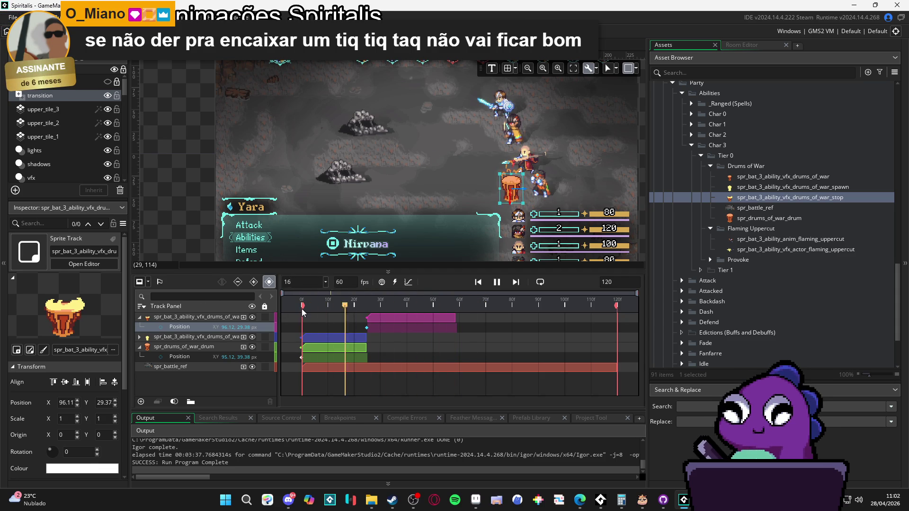
key("space")
left_click(308, 305)
key("space")
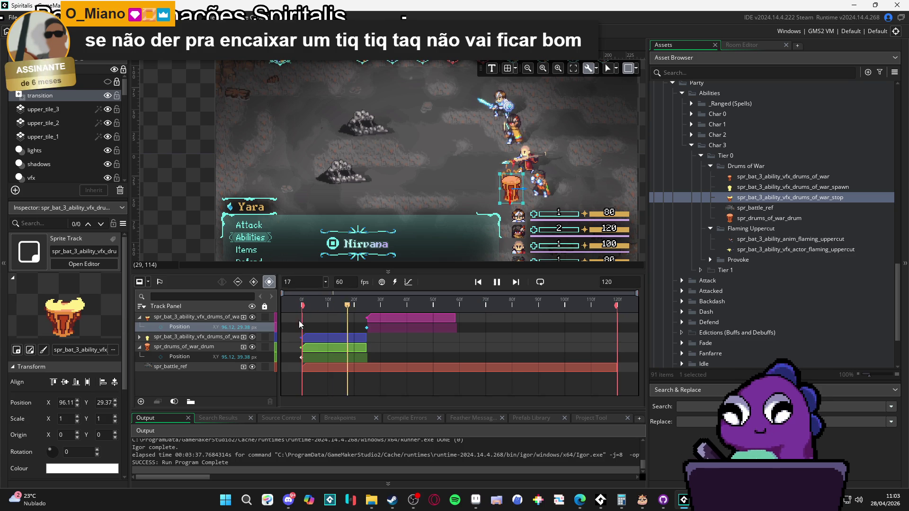
key("space")
left_click(303, 305)
key("space")
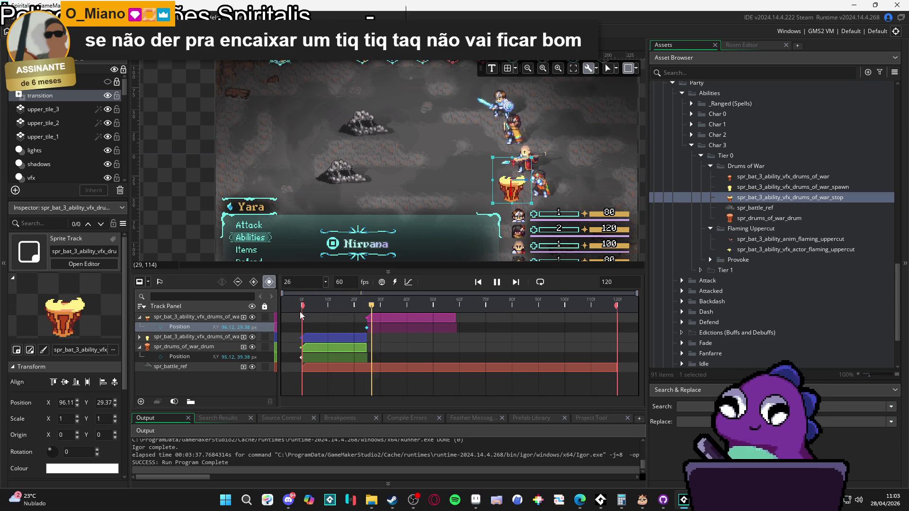
key("space")
left_click(303, 306)
key("space")
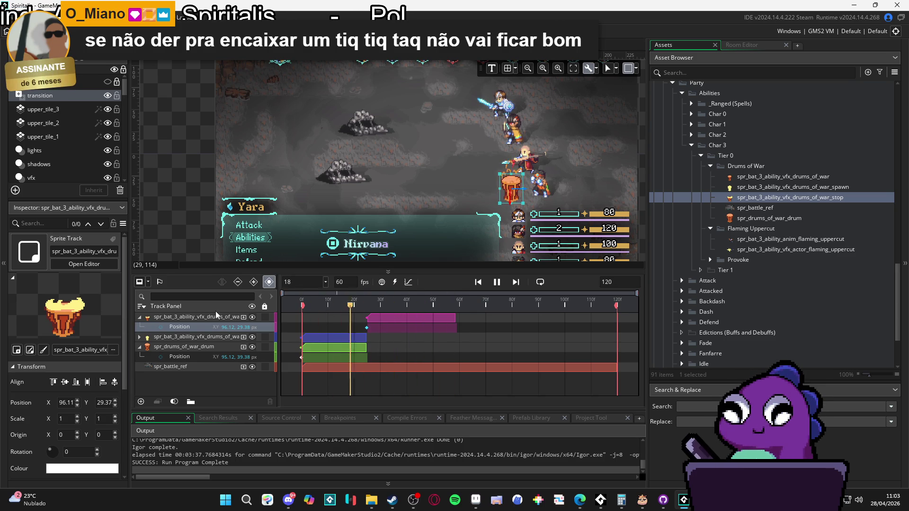
key("space")
- Loop the preview from frame 0, then reopen the drums_of_war_stop sprite editor
key("space")
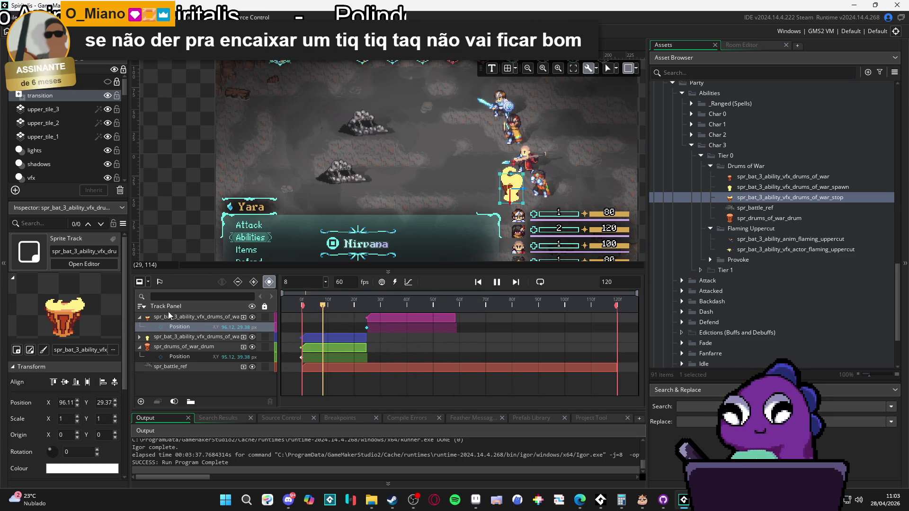
key("space")
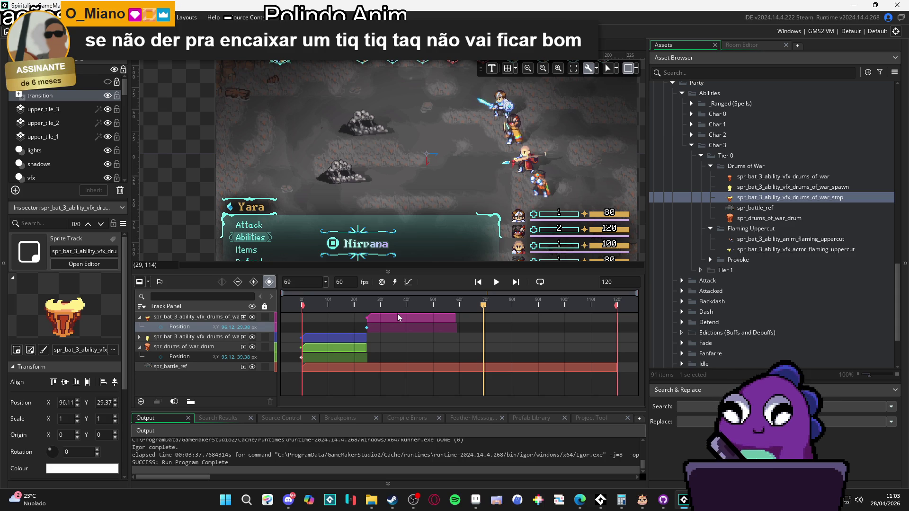
key("Home")
key("space")
key("space")
key("Home")
key("space")
key("space")
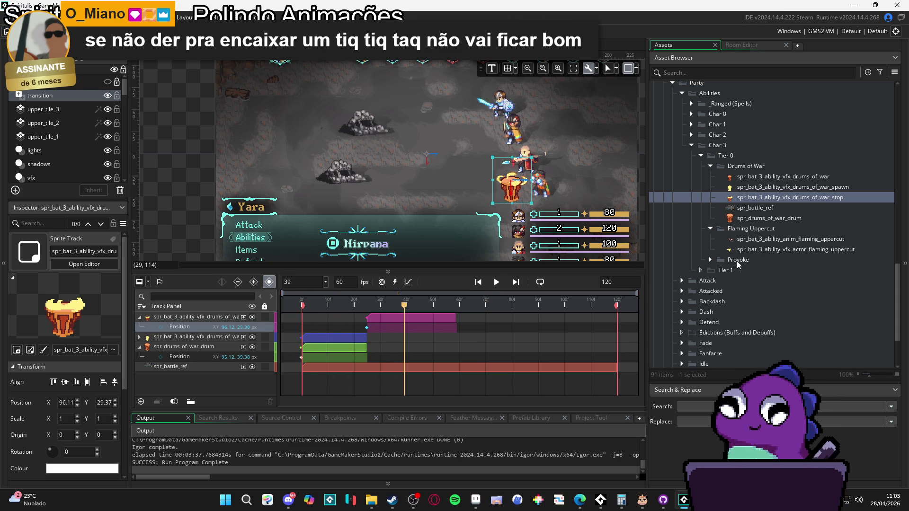
double_click(771, 197)
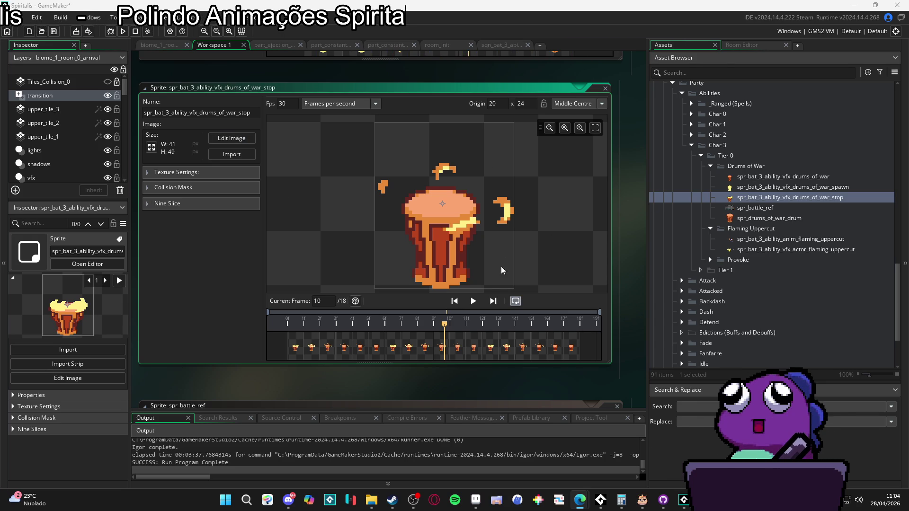
- Back in the sequence, shorten the magenta vanish clip to end near frame 35
left_click(501, 46)
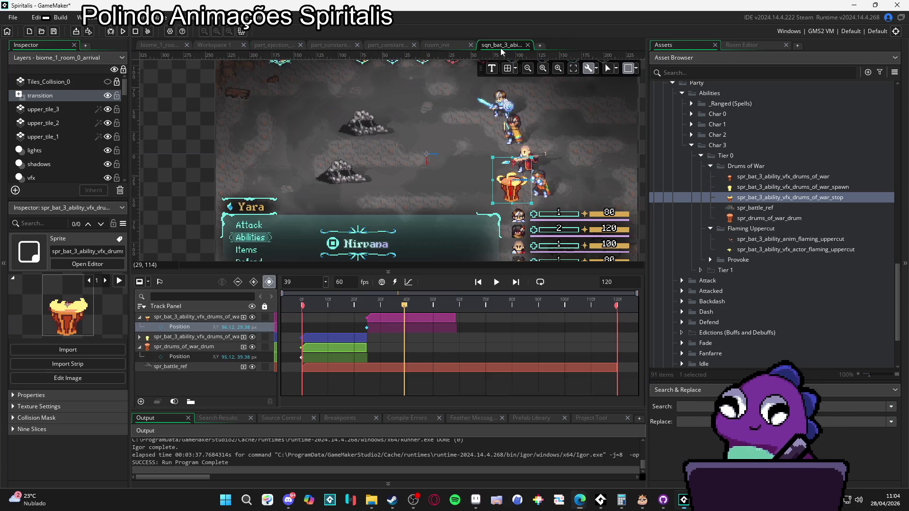
mouse_move(404, 305)
left_mouse_down()
mouse_move(313, 306)
mouse_move(450, 303)
mouse_move(264, 297)
left_mouse_up()
key("space")
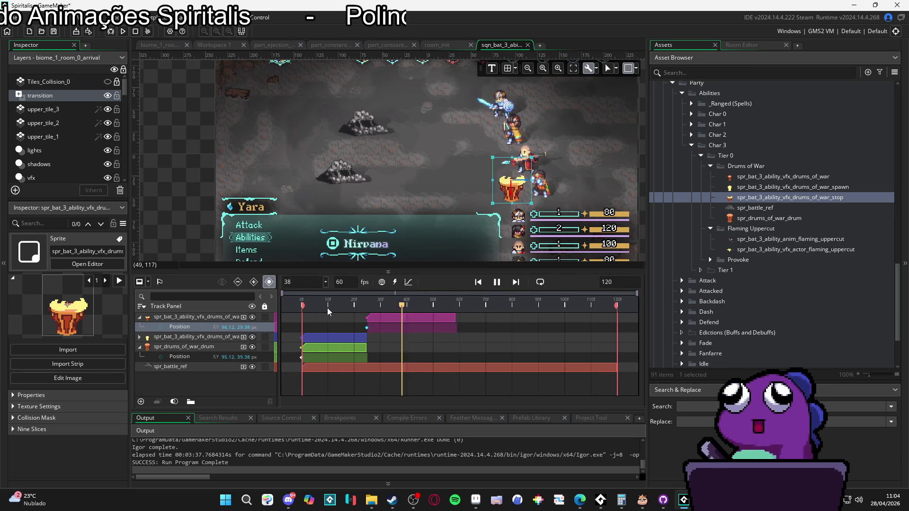
mouse_move(380, 310)
left_mouse_down()
mouse_move(363, 306)
mouse_move(394, 304)
left_mouse_up()
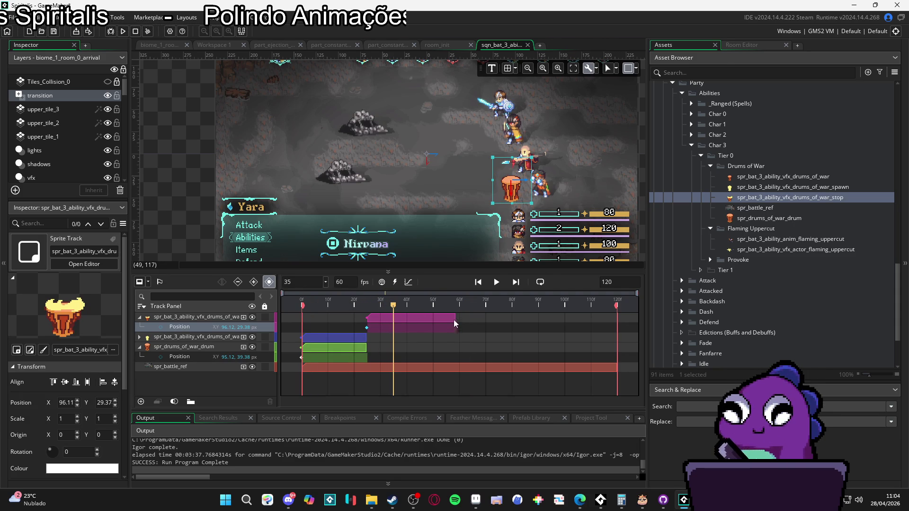
left_click_drag(455, 319, 391, 317)
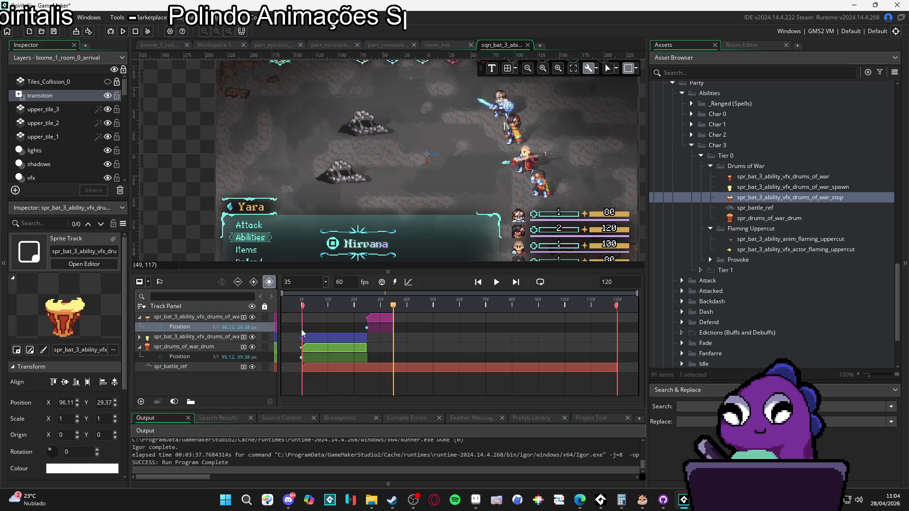
- Duplicate the top VFX track and shift the top magenta clip a few frames later
left_click(138, 318)
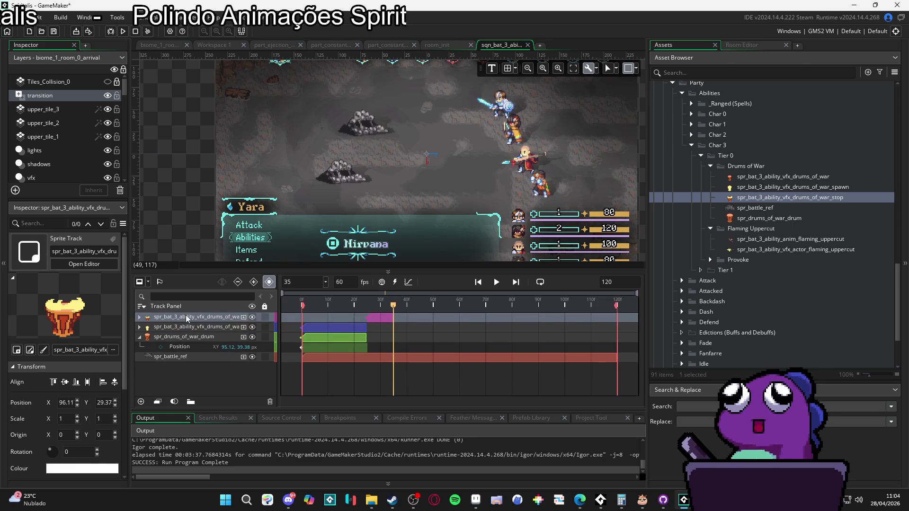
right_click(185, 314)
left_click(230, 348)
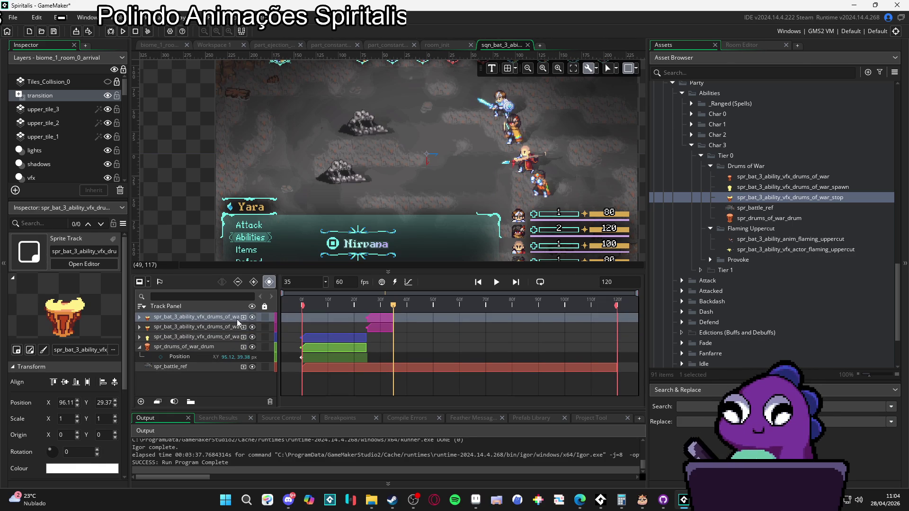
key("Left")
left_click_drag(382, 317, 393, 322)
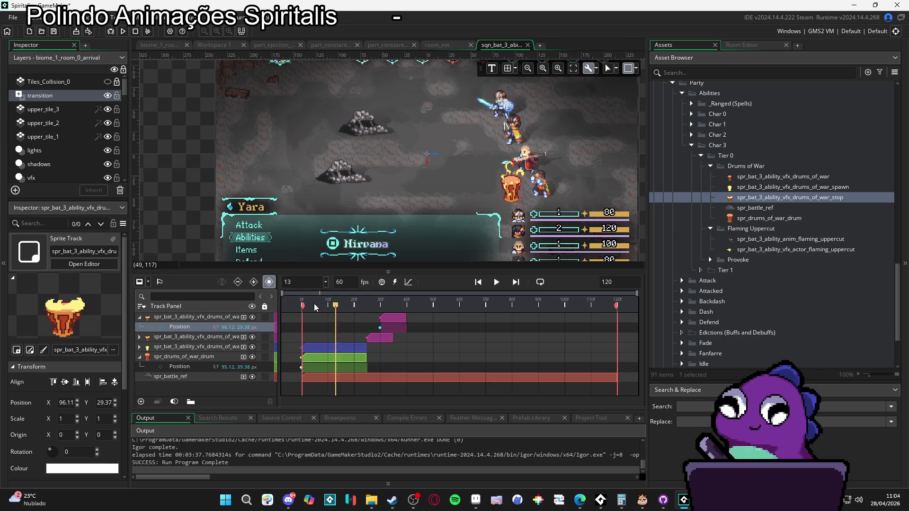
- Scrub the playhead to check the stagger, then reopen the drums_of_war_stop sprite
left_click(451, 305)
left_click_drag(403, 303, 426, 303)
double_click(758, 198)
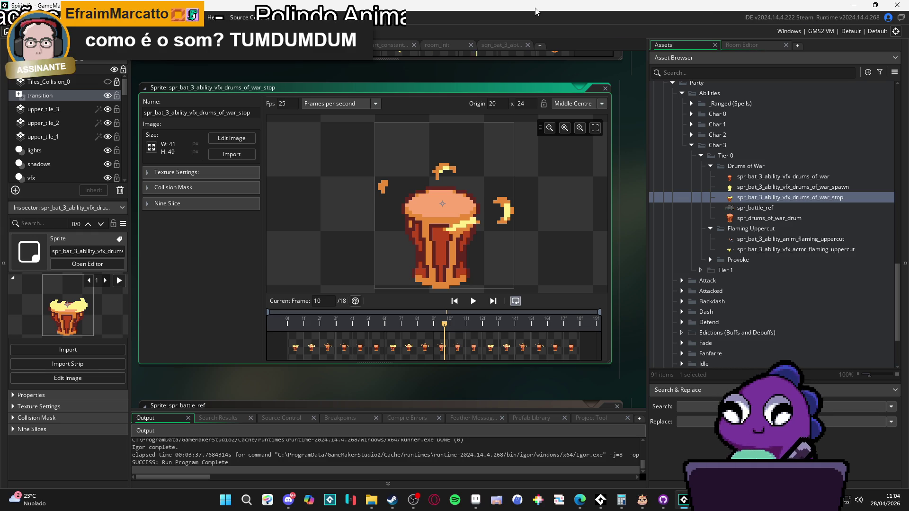
left_click(497, 47)
key("space")
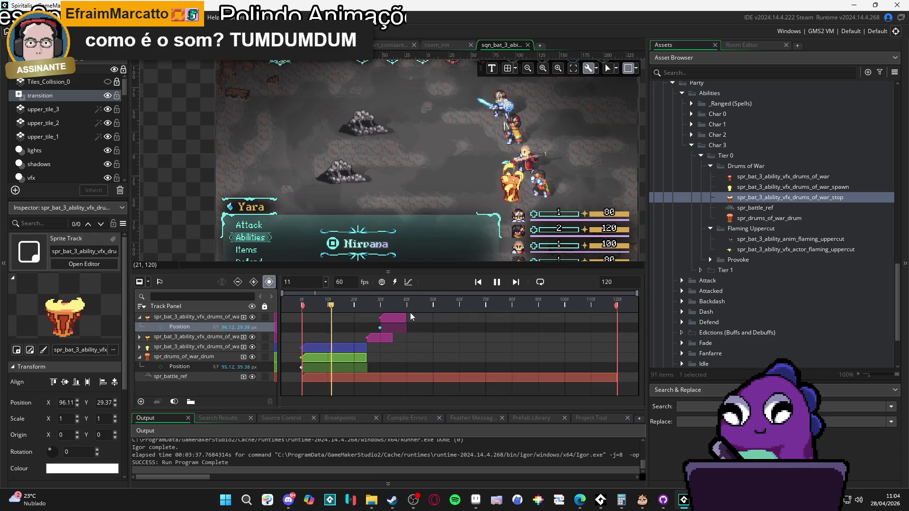
- Shift the pink drums clip one frame later and preview playback
key("space")
left_click(401, 303)
left_click_drag(393, 318, 396, 322)
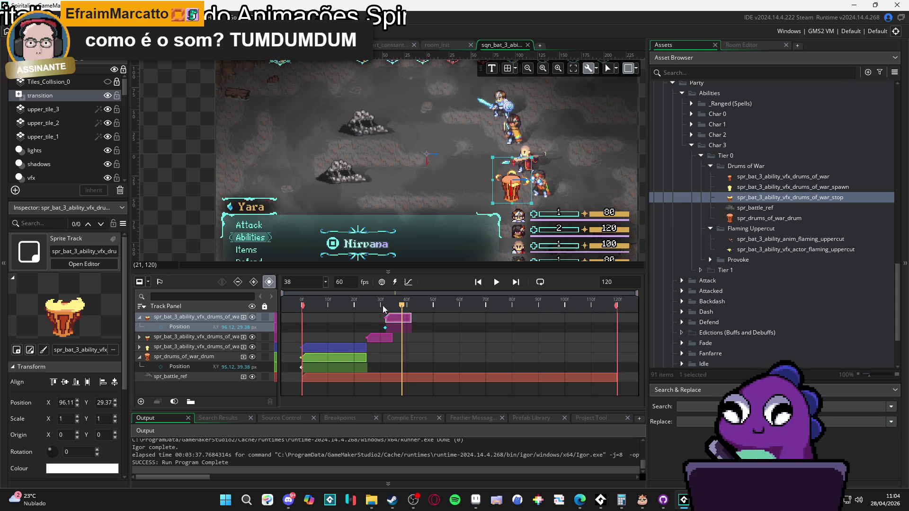
key("space")
- Move the top drums-of-war VFX clip to start around frame 34, previewing the timing
left_click_drag(402, 318, 410, 322)
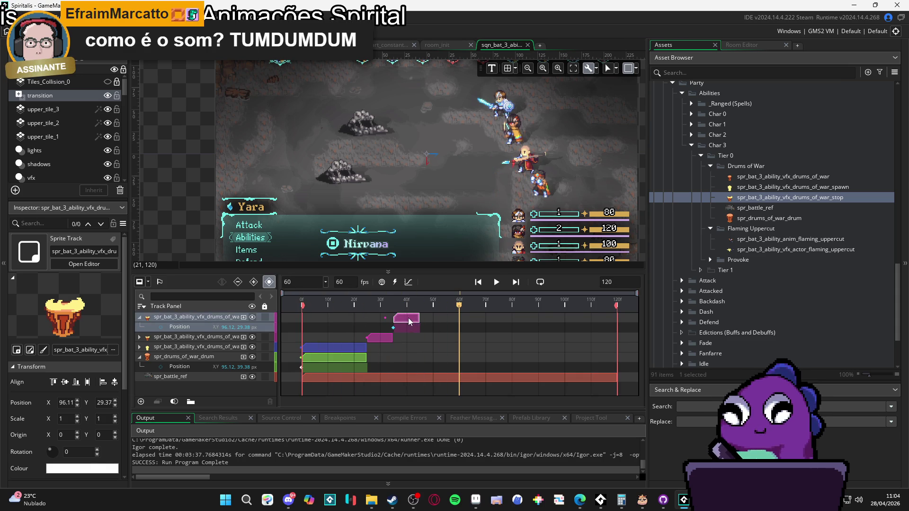
key("space")
key("space")
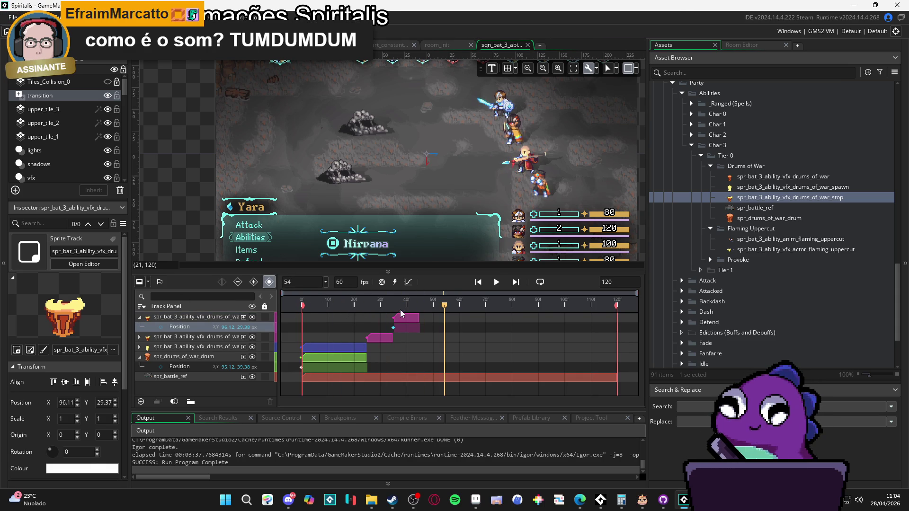
left_click_drag(408, 322, 405, 322)
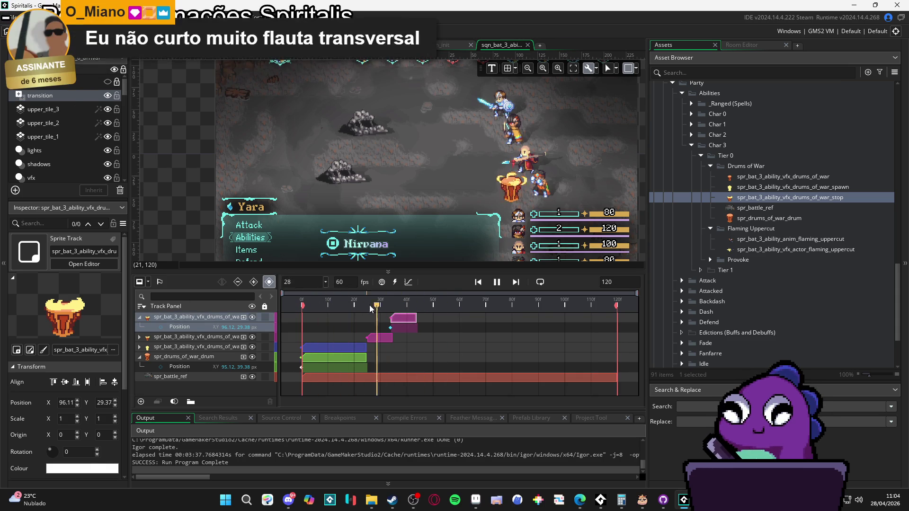
key("space")
key("space")
key("space")
key("space")
key("space")
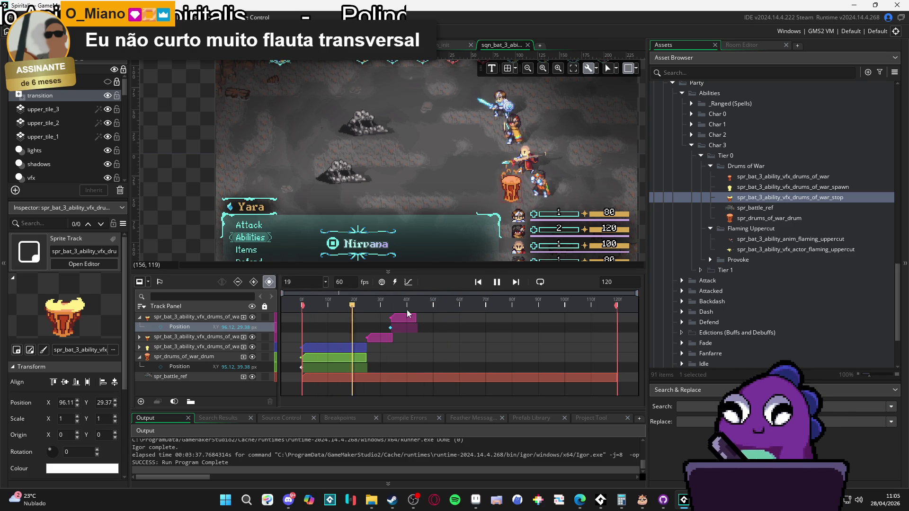
key("space")
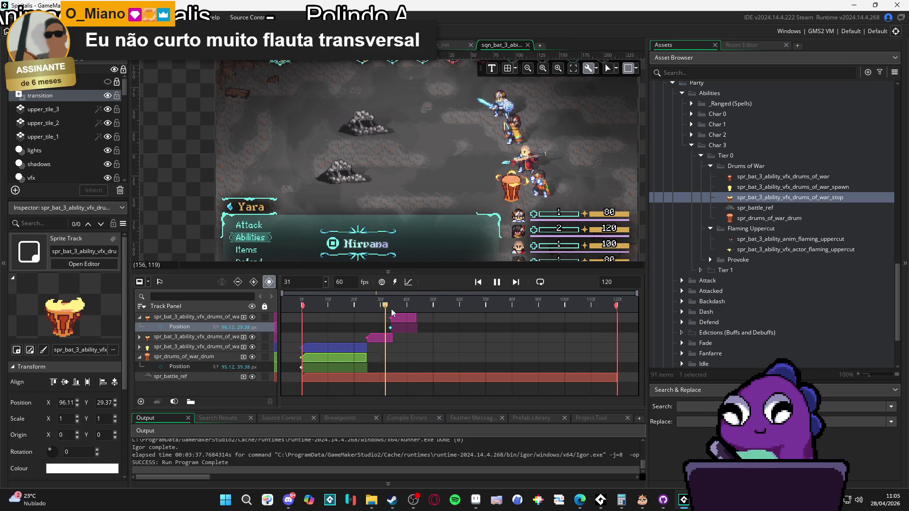
key("space")
key("space")
key("space")
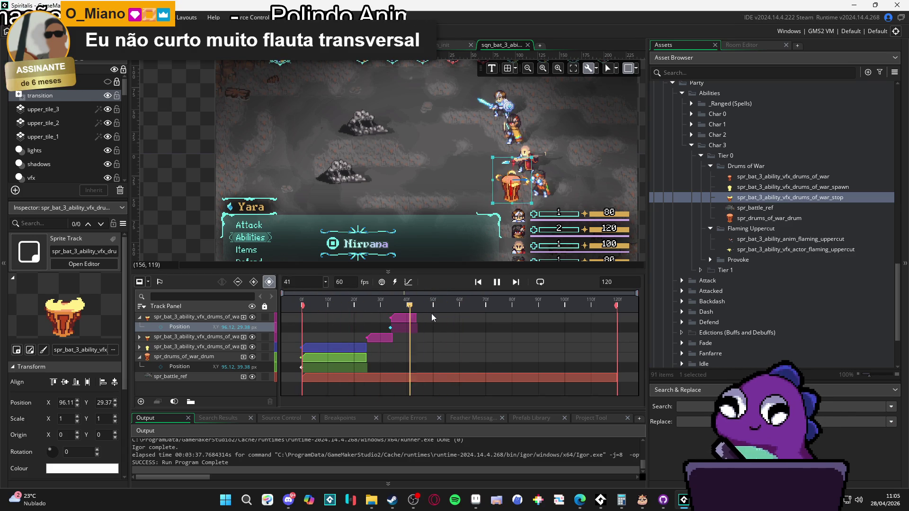
key("space")
key("space")
left_click(401, 321)
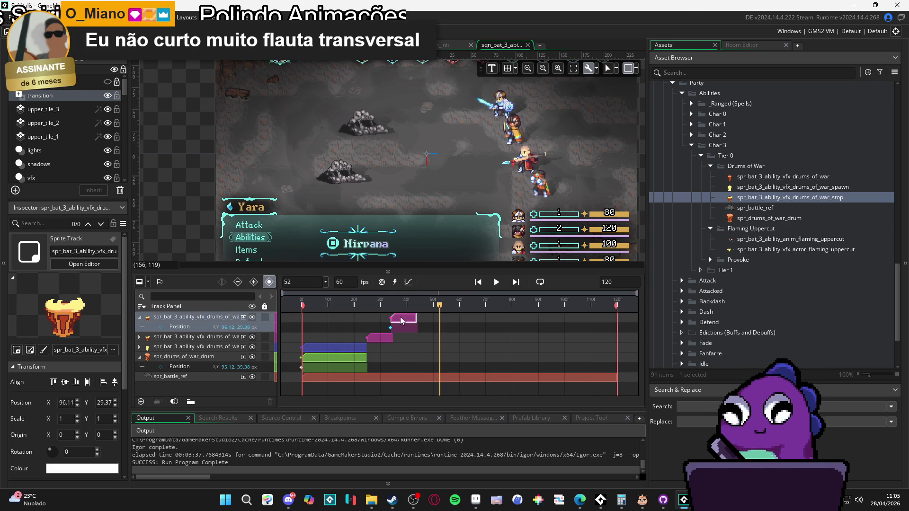
right_click(241, 318)
- Add a Scale key with X -100 to the top drums track to mirror the burst
left_click(265, 362)
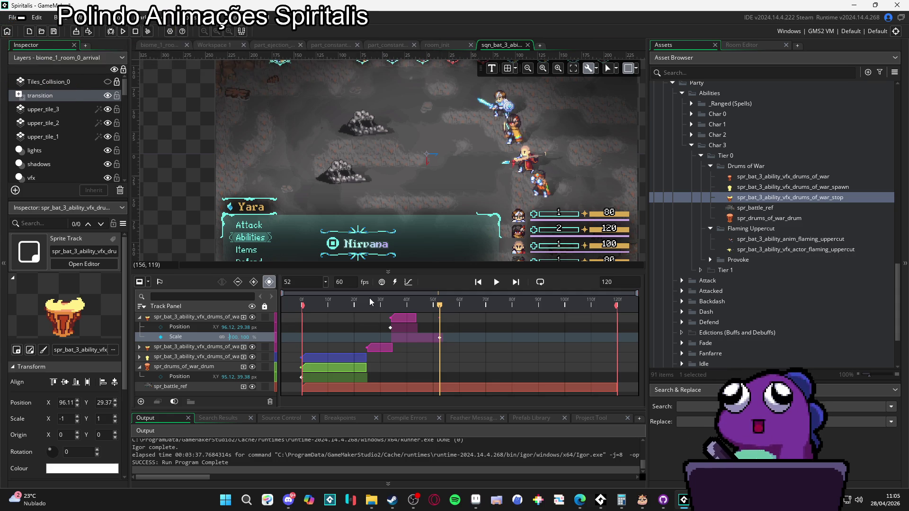
type("-")
key("Return")
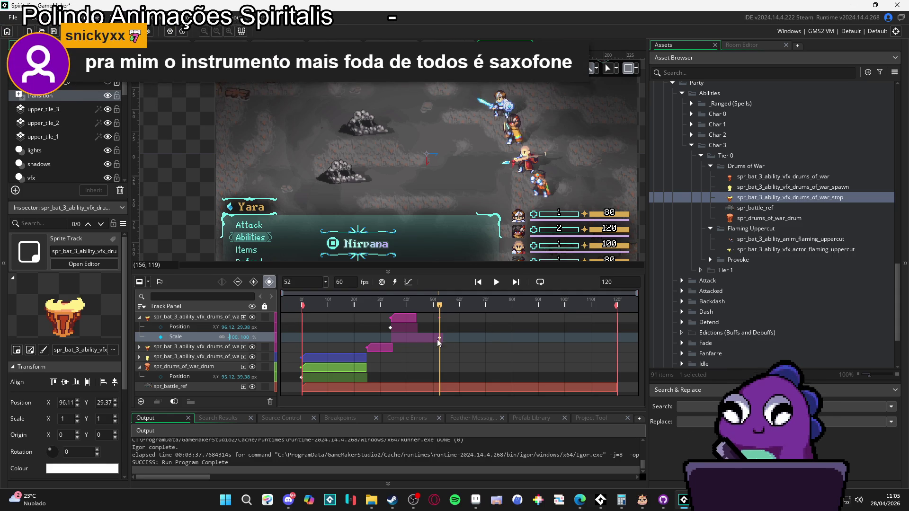
left_click(438, 338)
key("space")
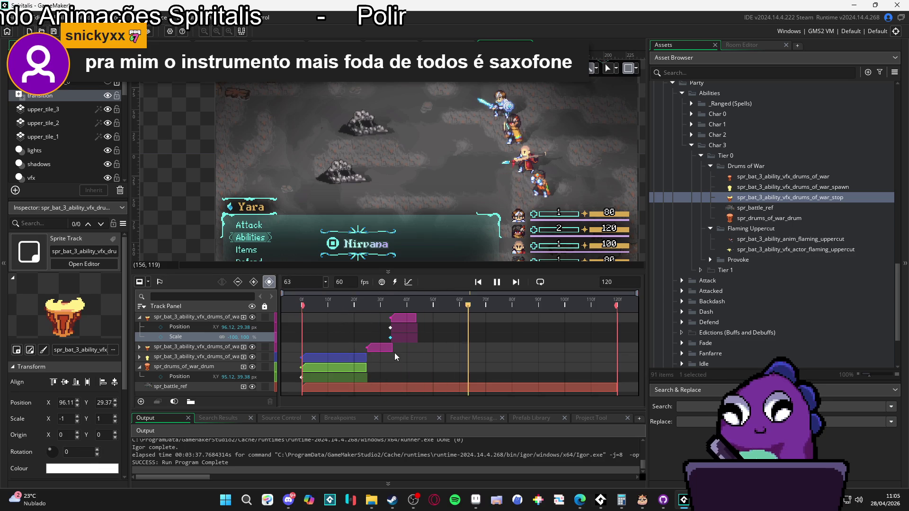
- At frame 34, move the second drum VFX 1 px right on the canvas
mouse_move(405, 307)
left_mouse_down()
mouse_move(378, 307)
mouse_move(390, 308)
left_mouse_up()
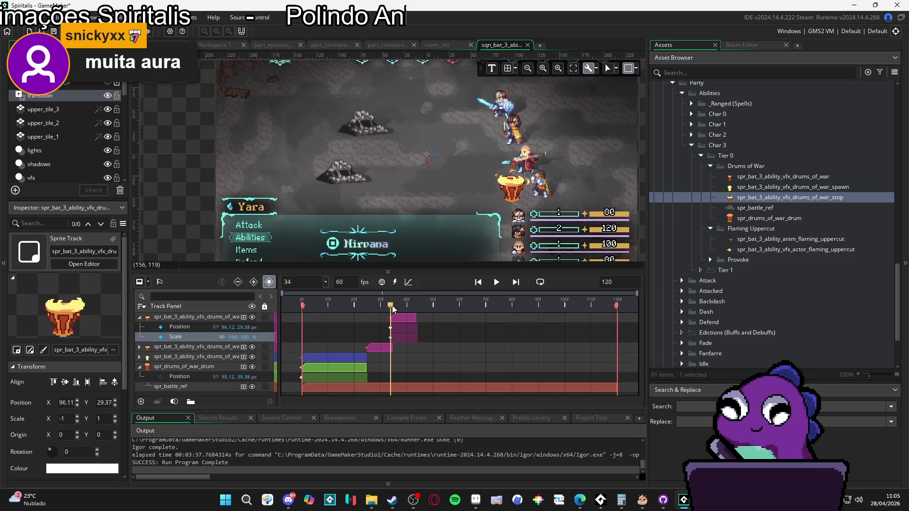
scroll(402, 319, "up", 1)
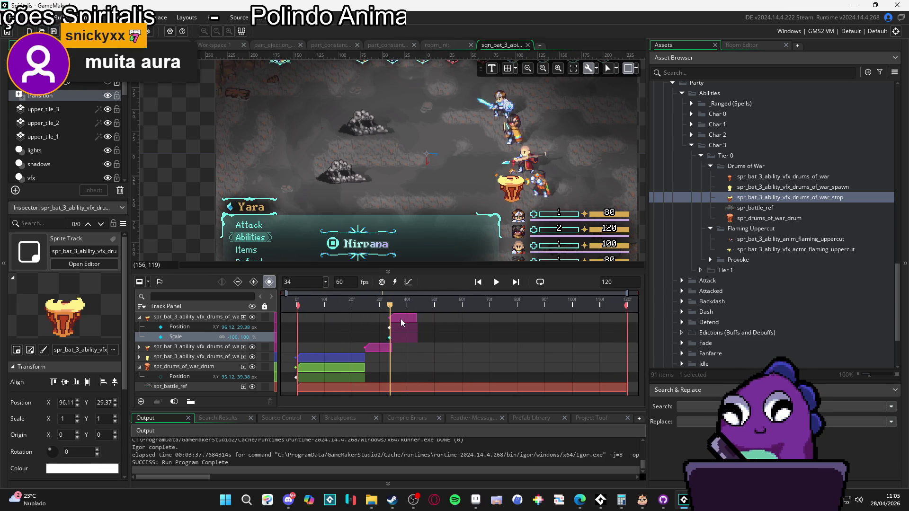
left_click(378, 348)
scroll(516, 191, "up", 5)
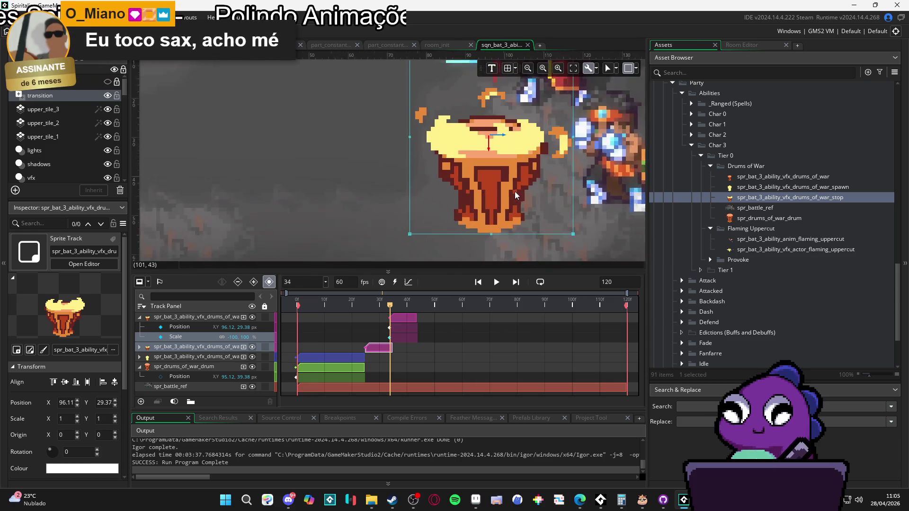
scroll(515, 191, "up", 4)
left_click_drag(517, 198, 522, 200)
- Move the mirrored drum VFX 1 px left to align it
left_click(226, 316)
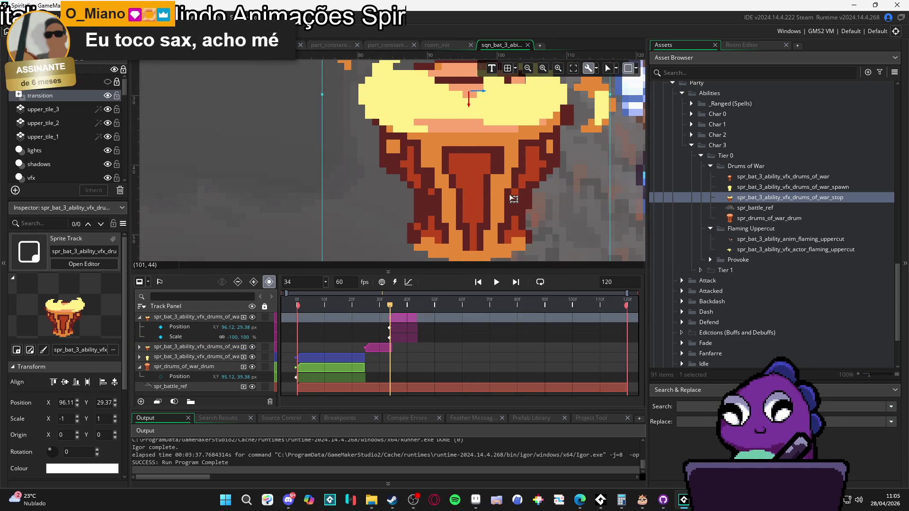
scroll(493, 203, "down", 2)
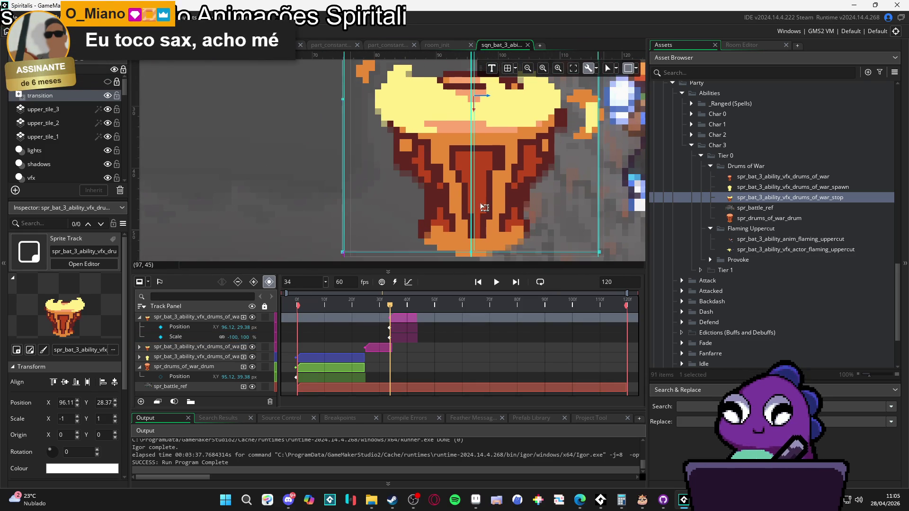
left_click_drag(492, 203, 478, 210)
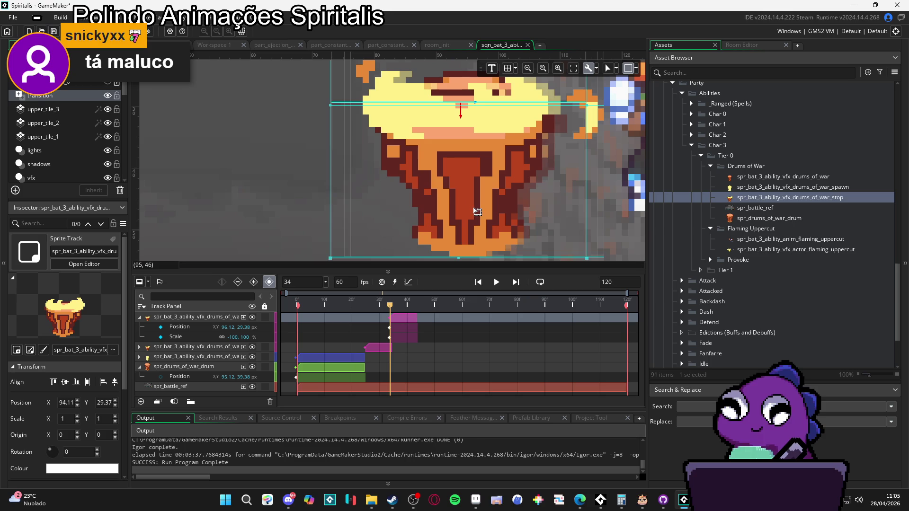
scroll(477, 212, "down", 4)
scroll(479, 212, "down", 2)
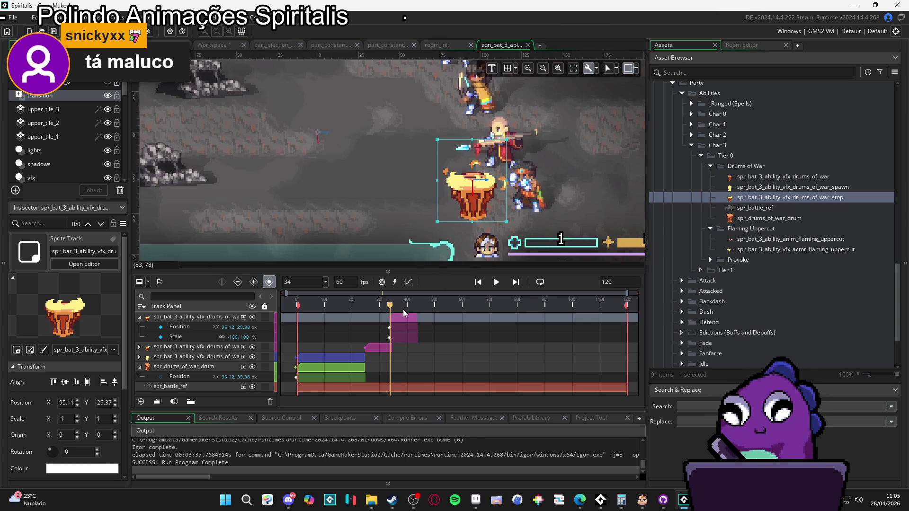
key("space")
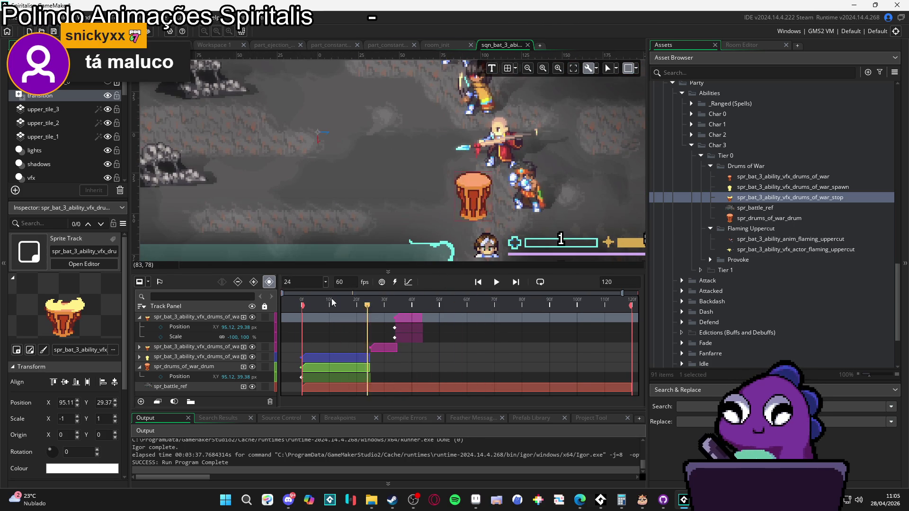
scroll(416, 204, "down", 2)
key("space")
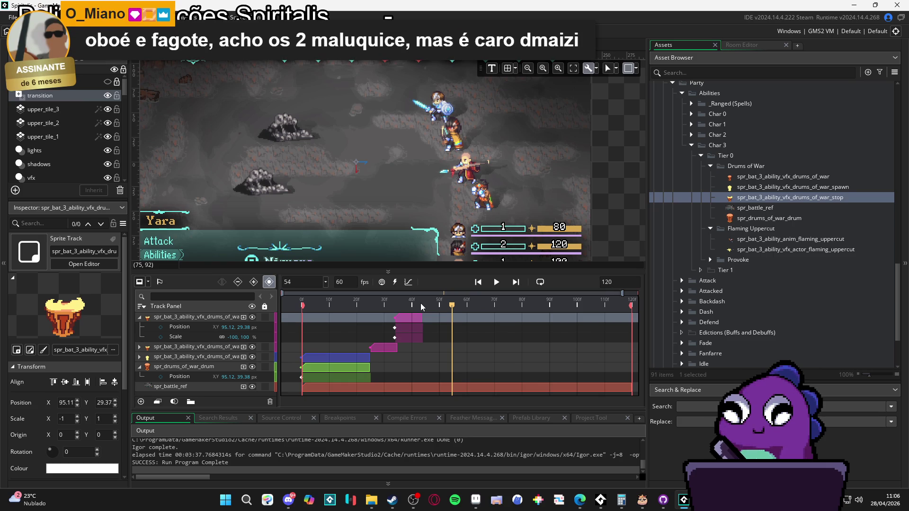
mouse_move(421, 306)
left_mouse_down()
mouse_move(348, 305)
mouse_move(484, 305)
mouse_move(398, 304)
left_mouse_up()
key("space")
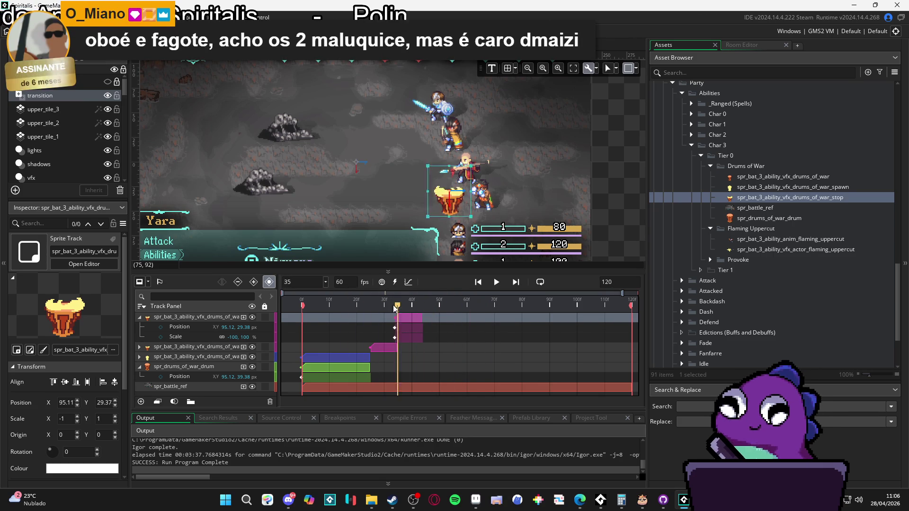
key("space")
left_click(388, 348)
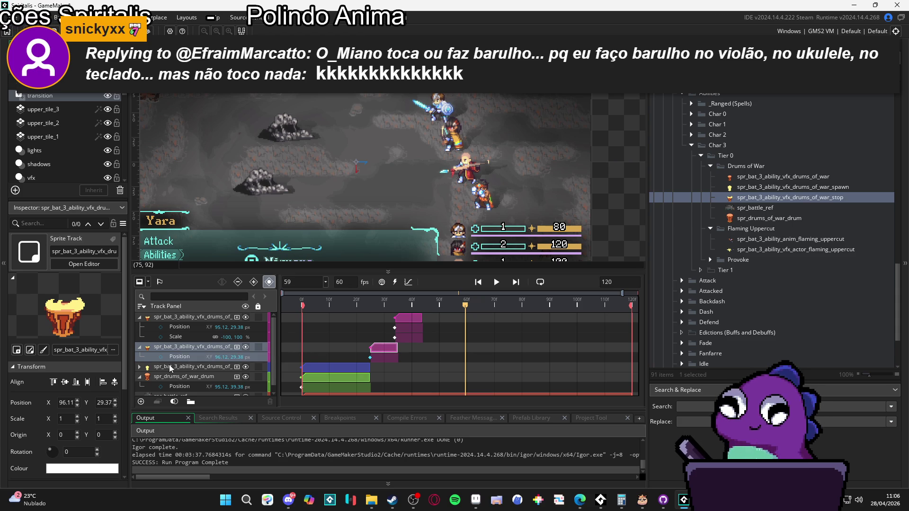
- Collapse both drums VFX tracks and set the playhead to frame 25
left_click(140, 348)
left_click(145, 320)
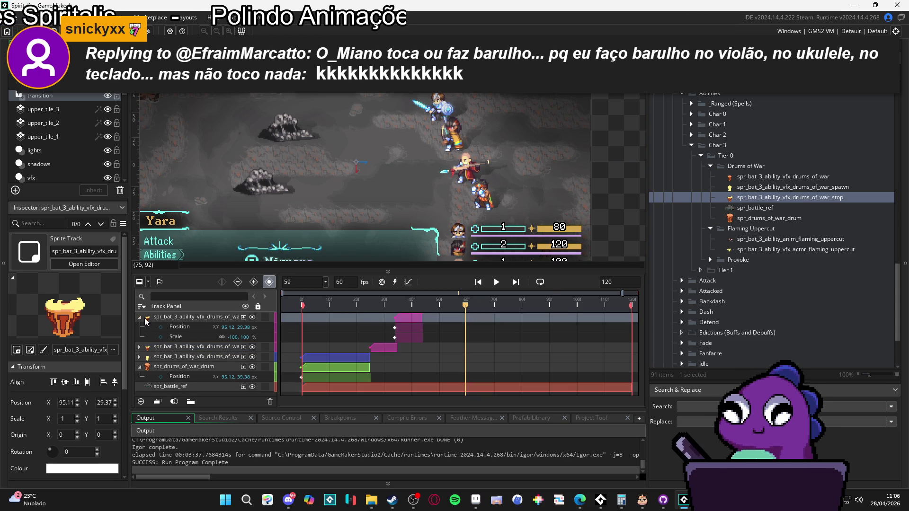
left_click(139, 318)
left_click(165, 330)
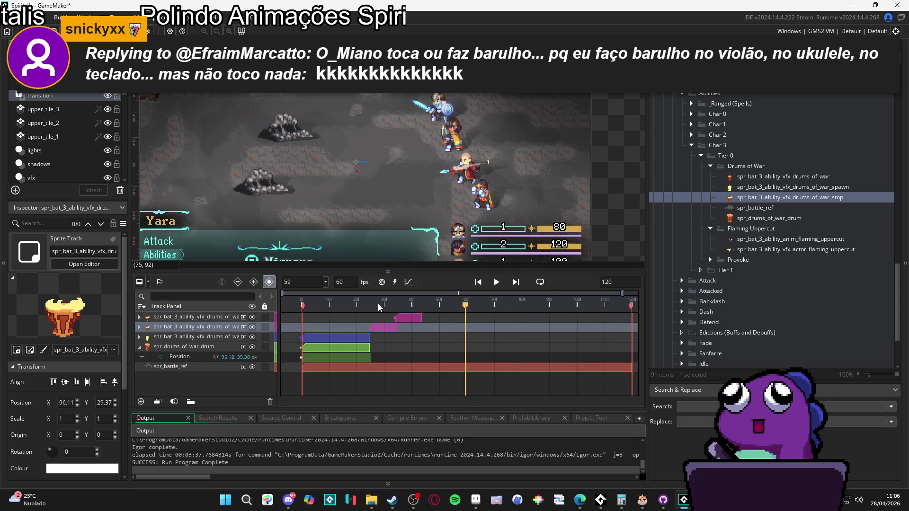
left_click_drag(378, 303, 370, 306)
- Duplicate a drums VFX track with Ctrl+D and move the copy to the top
left_click(201, 322)
left_click(198, 330)
key("ctrl+d")
left_click_drag(204, 338, 208, 314)
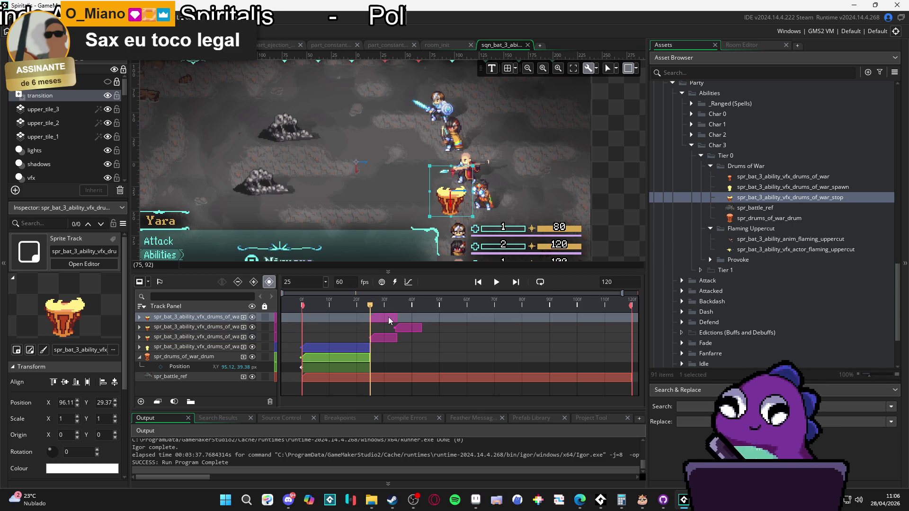
- Shift the copy's clip to start around frame 43 and preview playback
left_click_drag(380, 317, 431, 324)
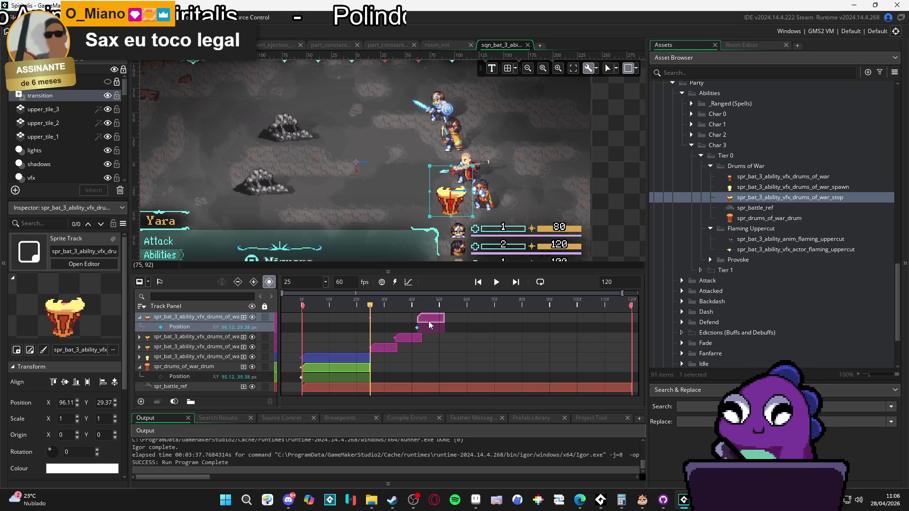
key("space")
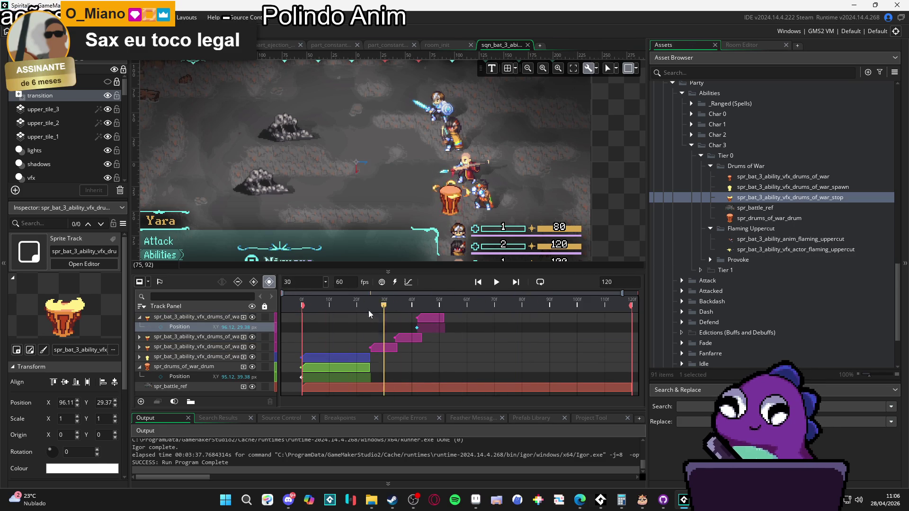
key("space")
key("space")
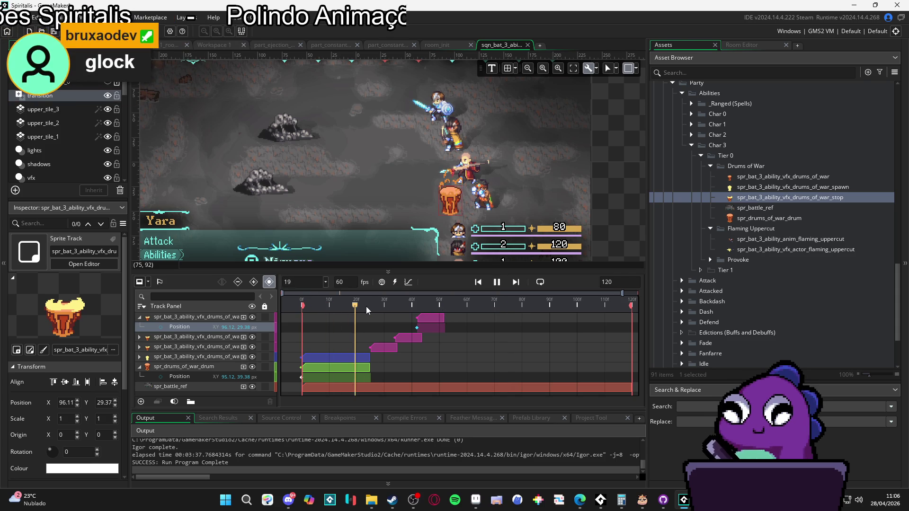
key("space")
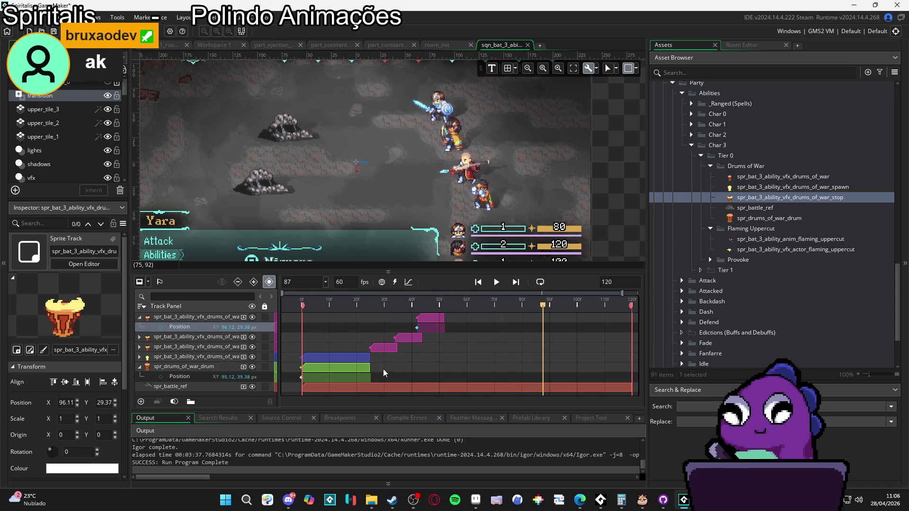
left_click(347, 368)
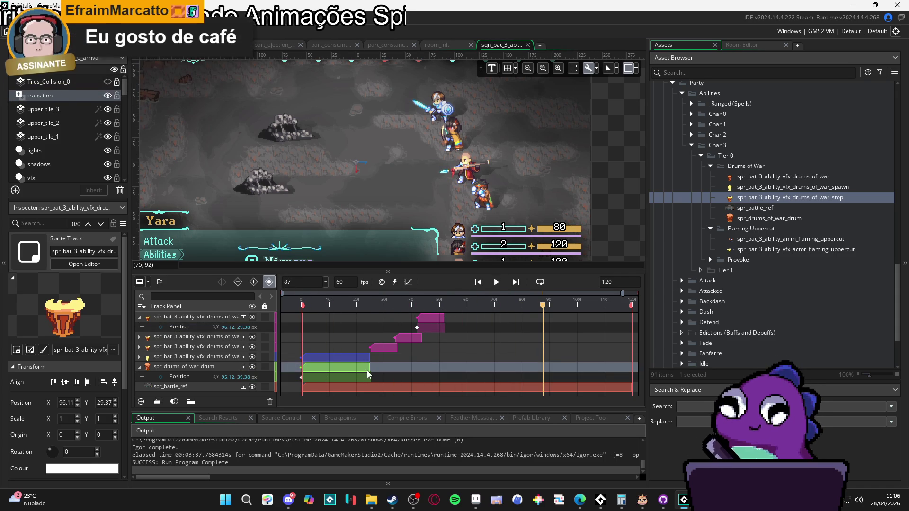
left_click_drag(370, 368, 543, 373)
key("space")
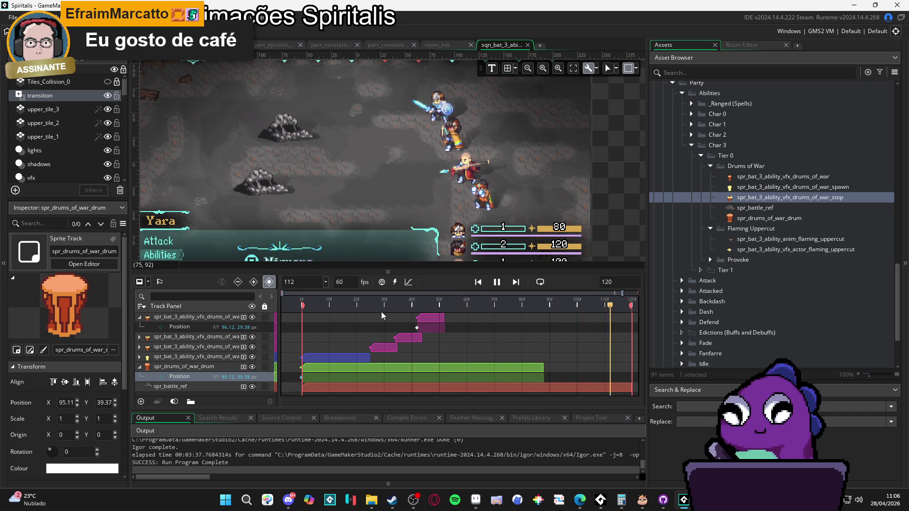
key("space")
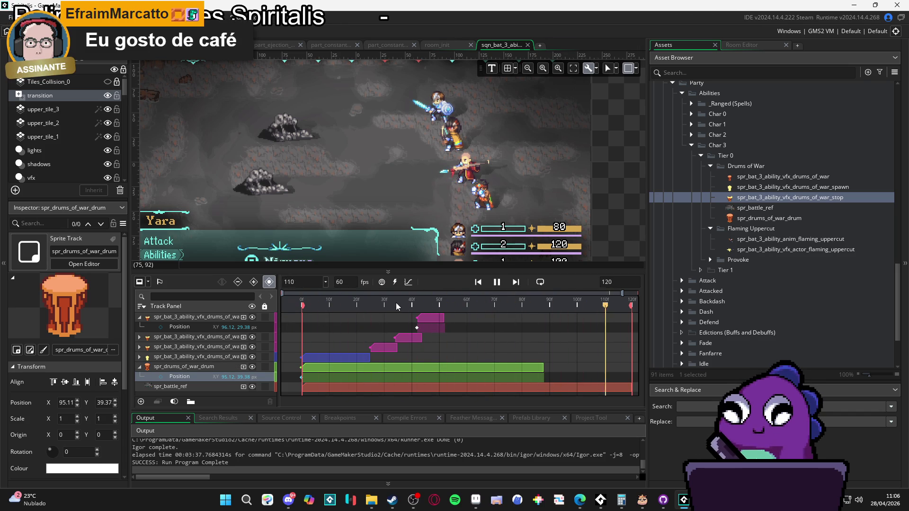
key("space")
key("space")
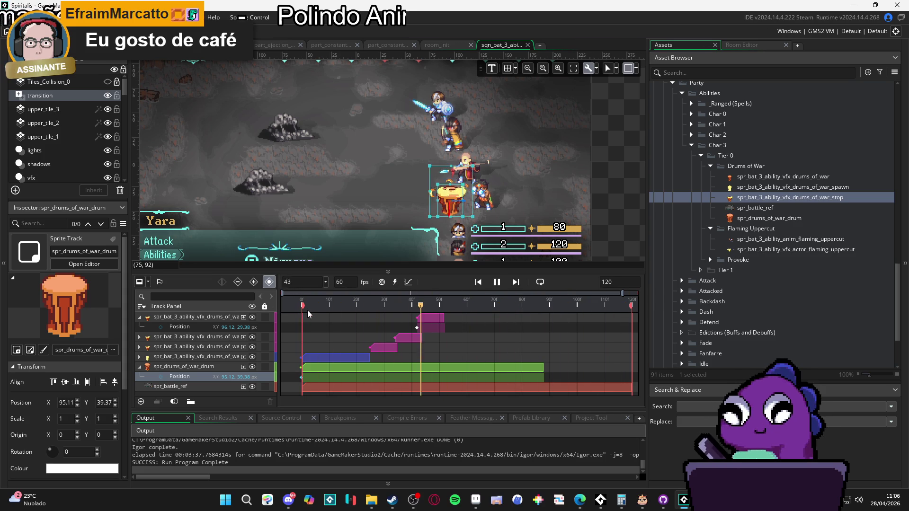
key("space")
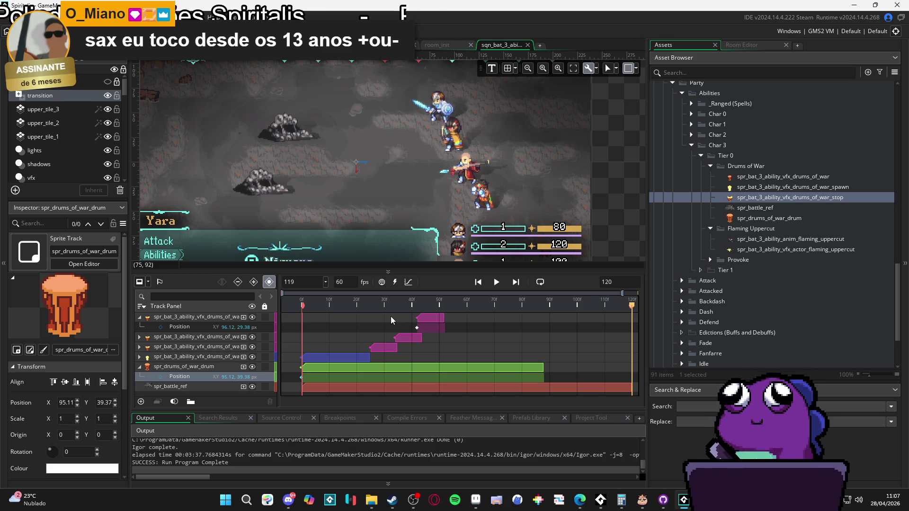
key("space")
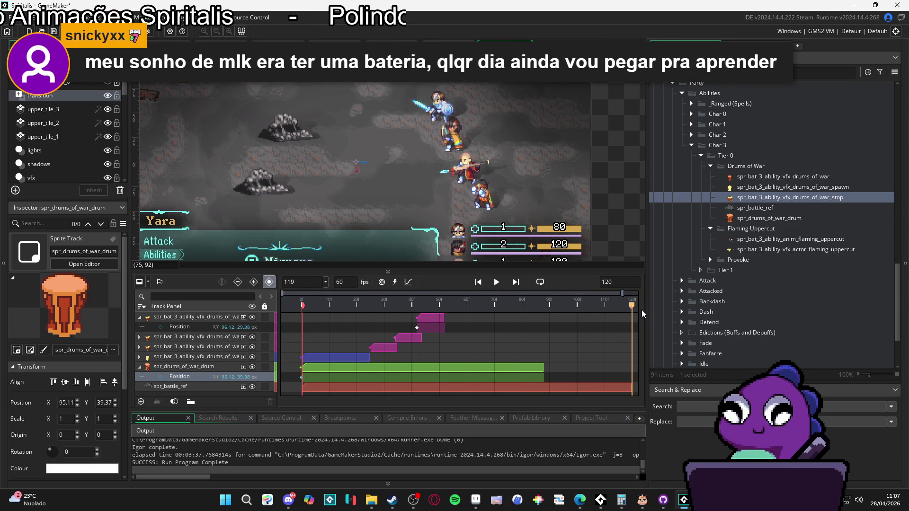
- Stretch the drum clip to frame 120, play with Loop on, and park at frame 80
mouse_move(545, 365)
left_mouse_down()
mouse_move(634, 369)
mouse_move(621, 377)
left_mouse_up()
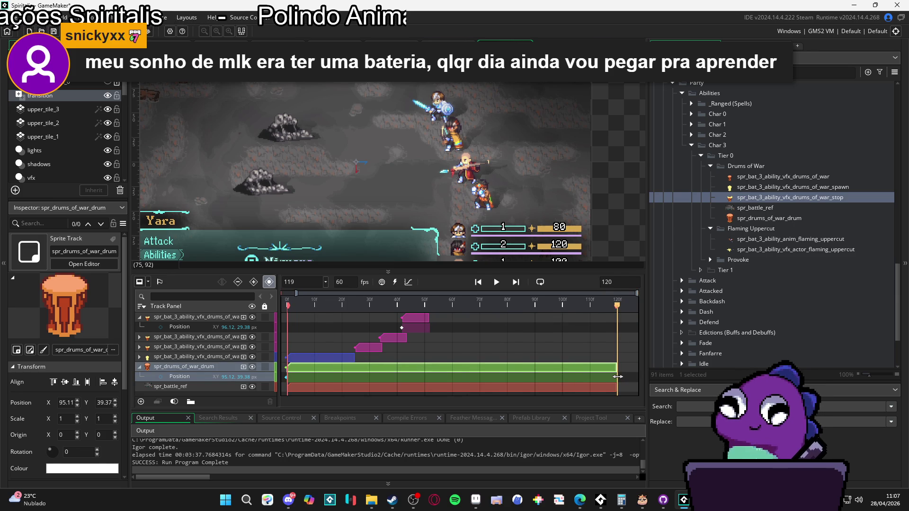
key("space")
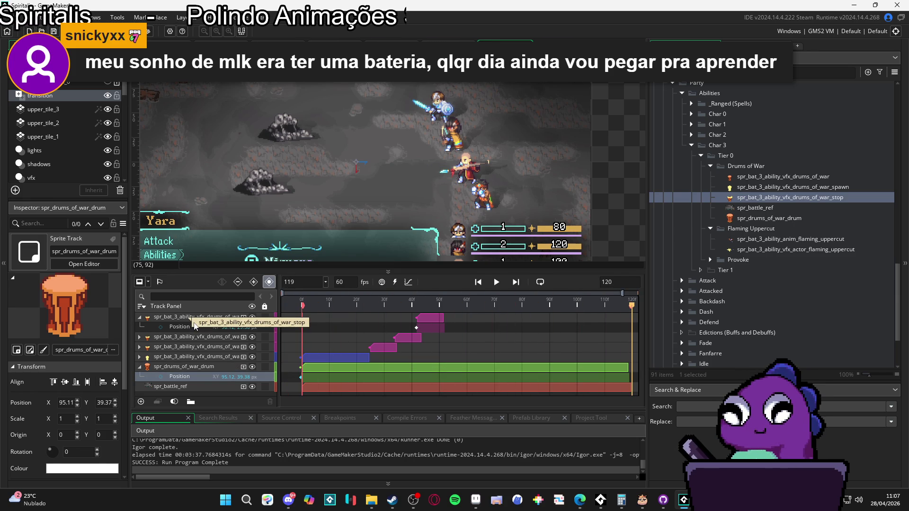
left_click(540, 282)
key("space")
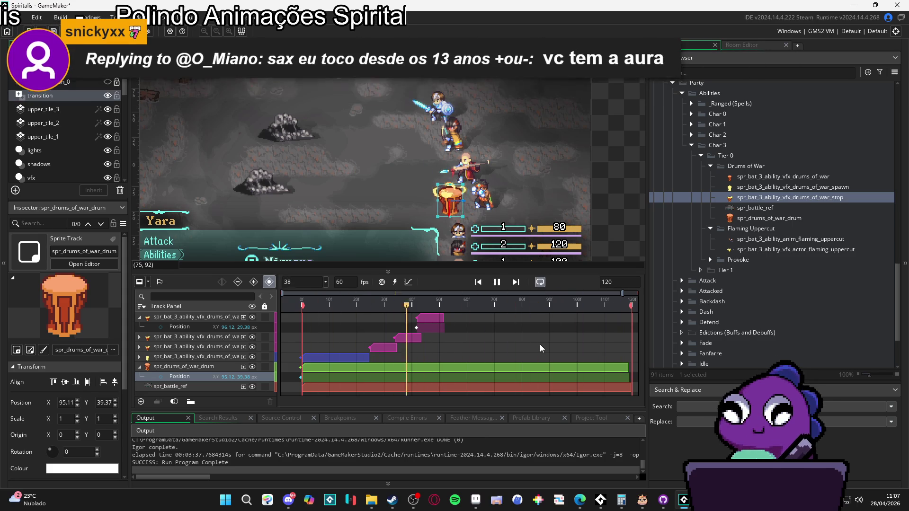
key("space")
left_click_drag(513, 308, 521, 308)
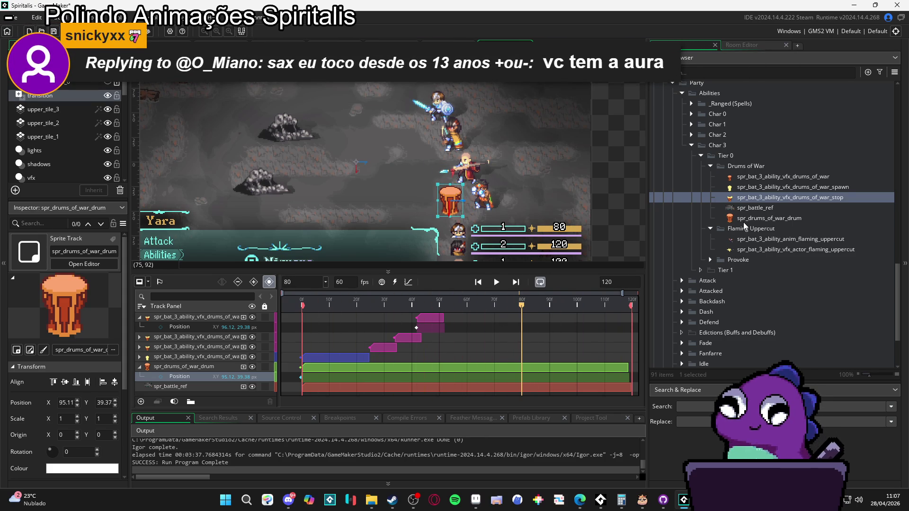
left_click(760, 188)
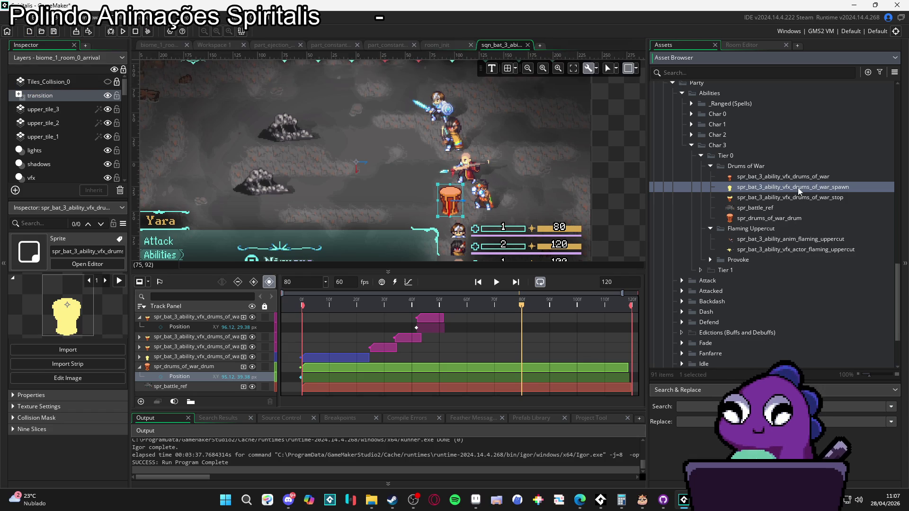
- Rename spr_bat_3_ability_vfx_drums_of_war by appending '_vanish', then drop it into the sequence
left_click(801, 178)
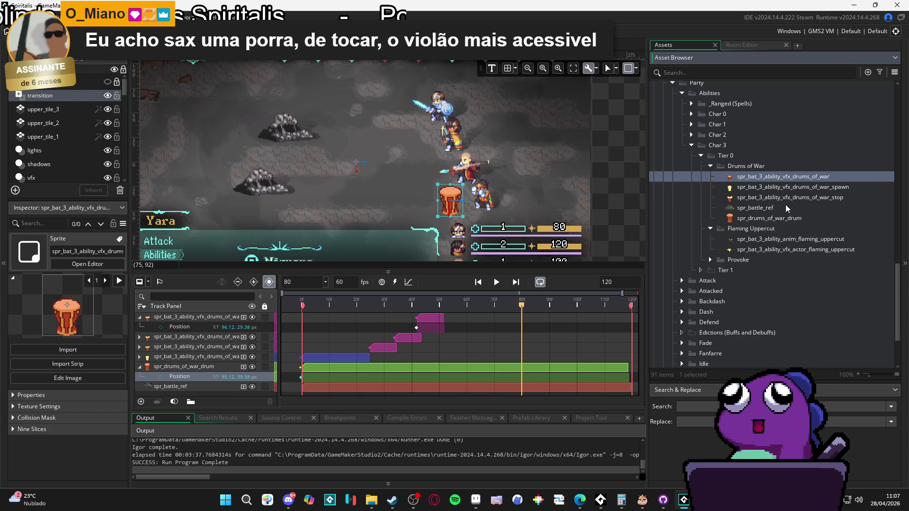
left_click(774, 217)
left_click(783, 181)
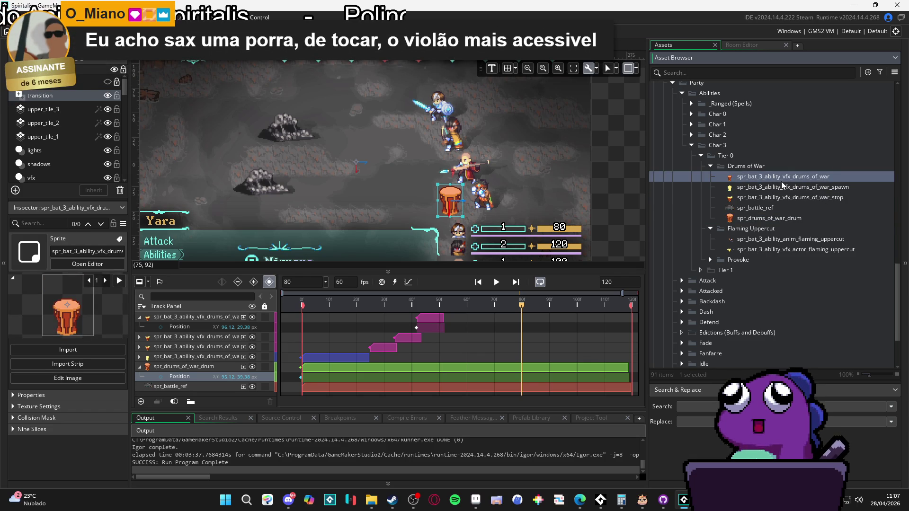
left_click(119, 281)
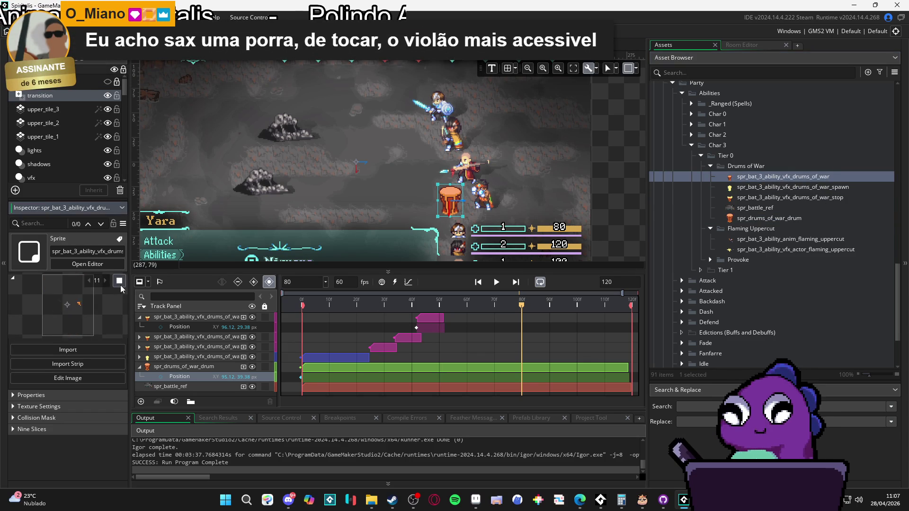
left_click(837, 177)
type("_")
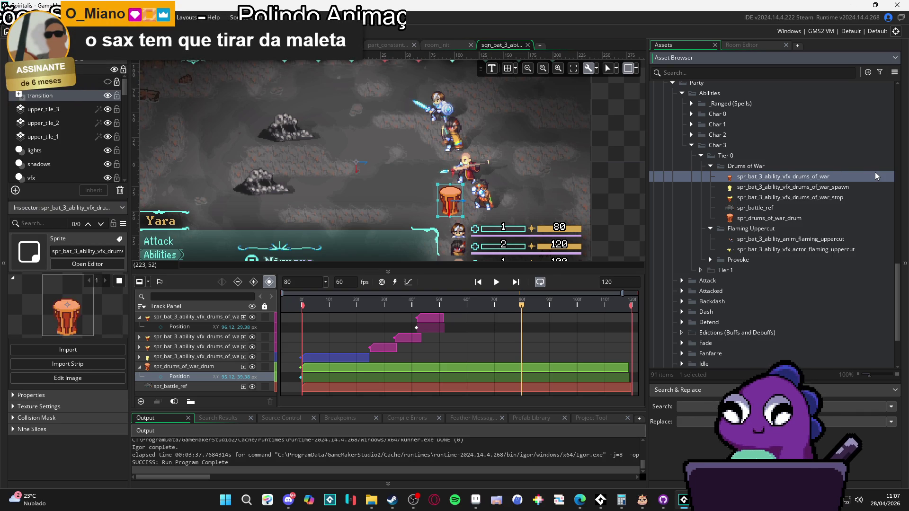
type("vanish")
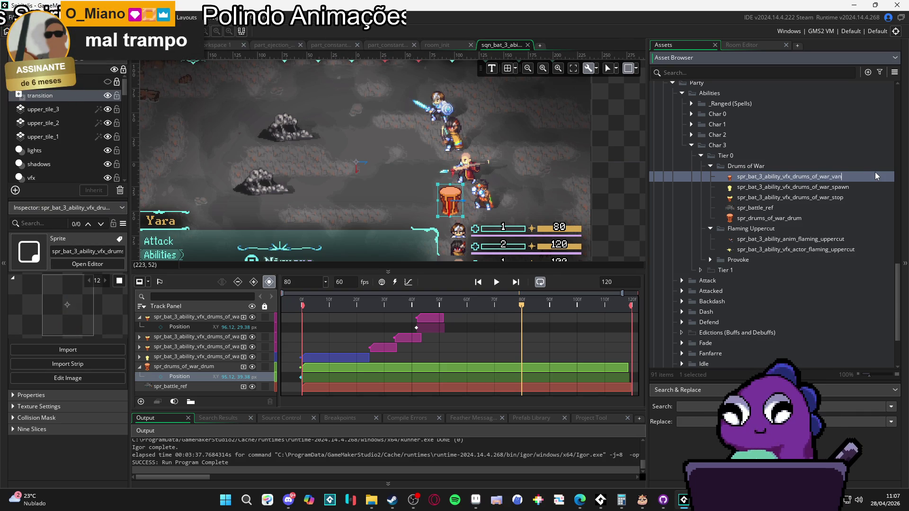
key("Return")
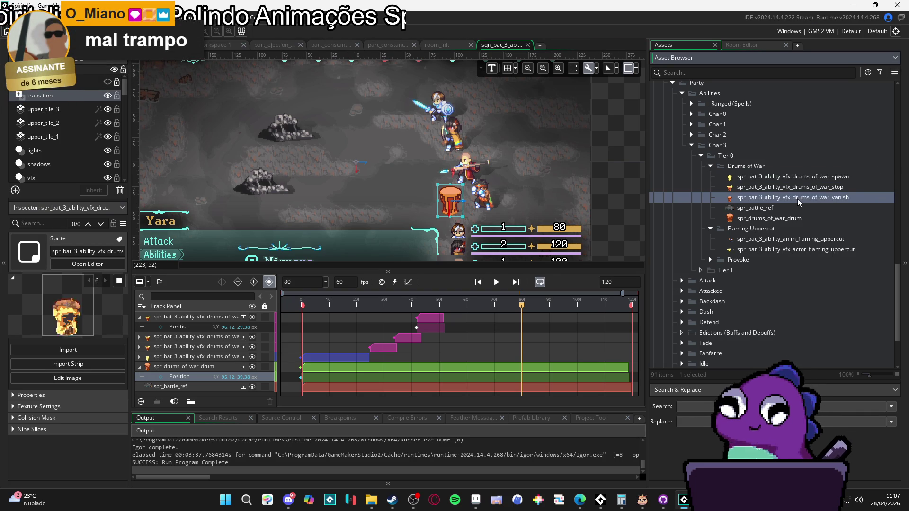
mouse_move(796, 198)
left_mouse_down()
mouse_move(454, 222)
mouse_move(448, 235)
left_mouse_up()
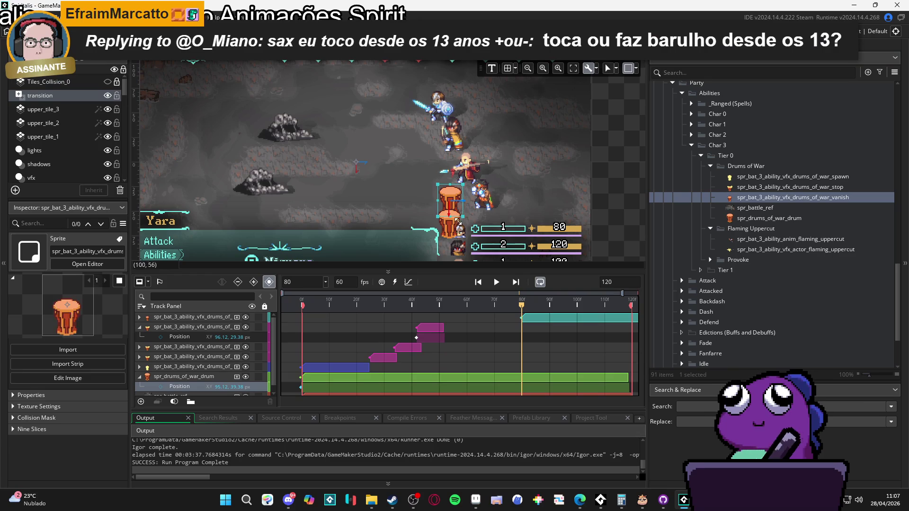
- Move the new vanish effect up onto the drum sprite on the canvas
left_click(449, 235)
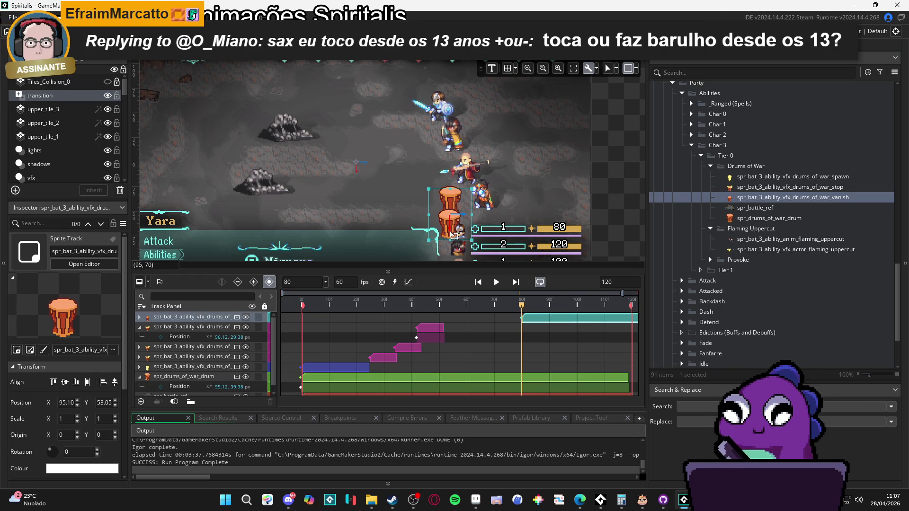
scroll(454, 235, "up", 3)
left_click_drag(455, 234, 456, 180)
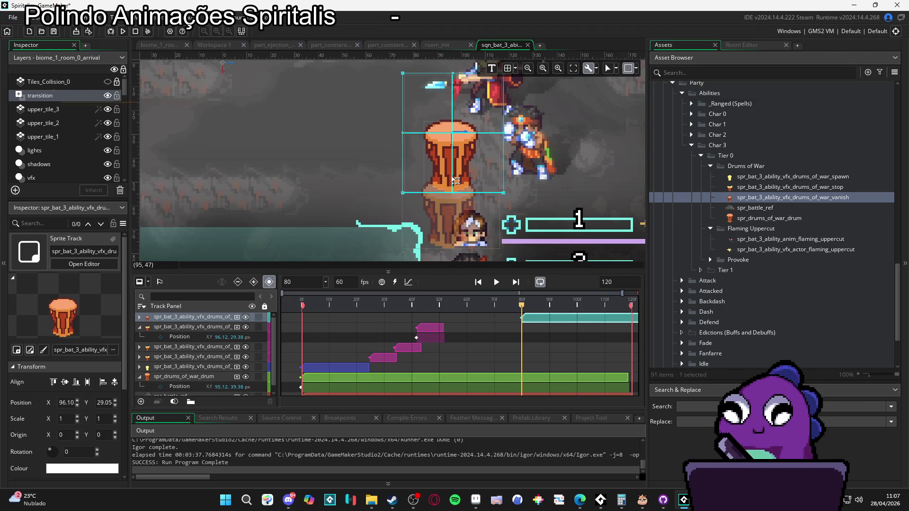
scroll(456, 181, "up", 4)
left_click_drag(452, 198, 451, 208)
key("ctrl+z")
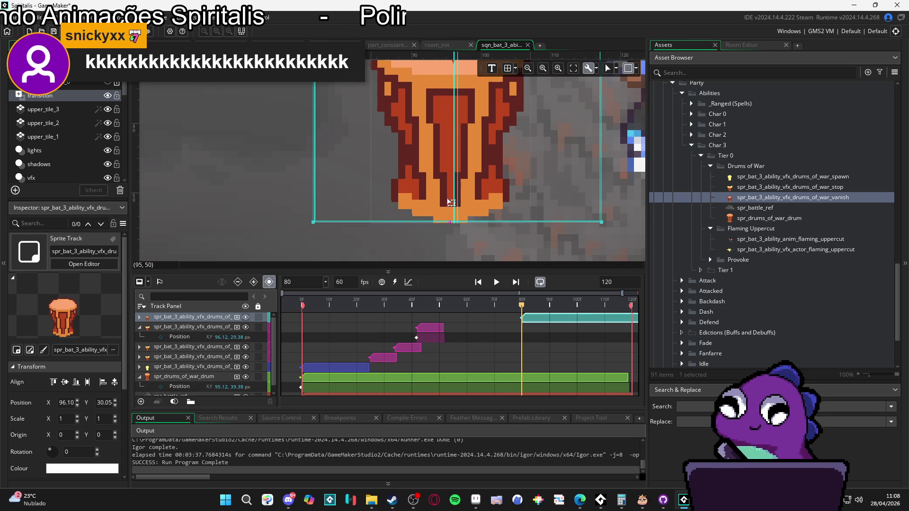
scroll(468, 218, "down", 4)
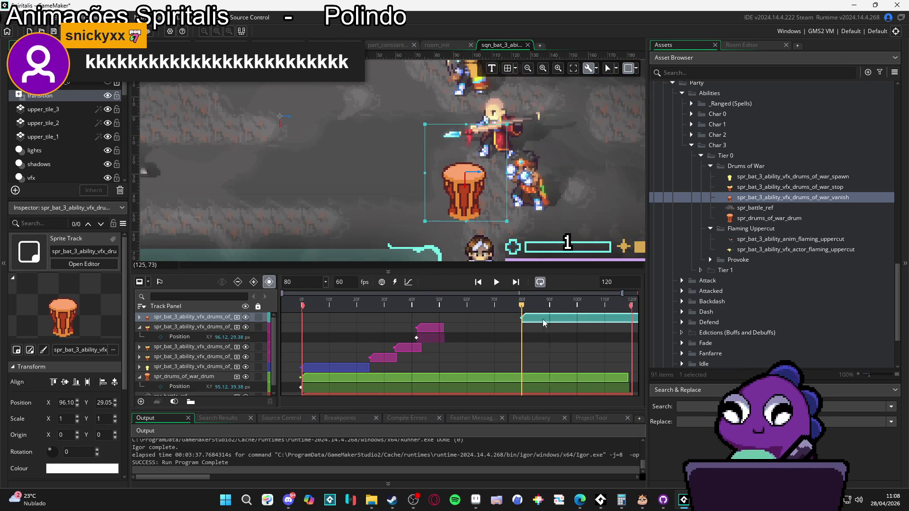
- Start the vanish clip at frame 80 and end the drum clip near frame 83
scroll(543, 319, "down", 1)
key("ctrl+z")
mouse_move(587, 318)
left_mouse_down()
mouse_move(507, 318)
mouse_move(558, 325)
mouse_move(540, 319)
mouse_move(542, 307)
mouse_move(564, 307)
left_mouse_up()
left_click_drag(613, 388, 521, 379)
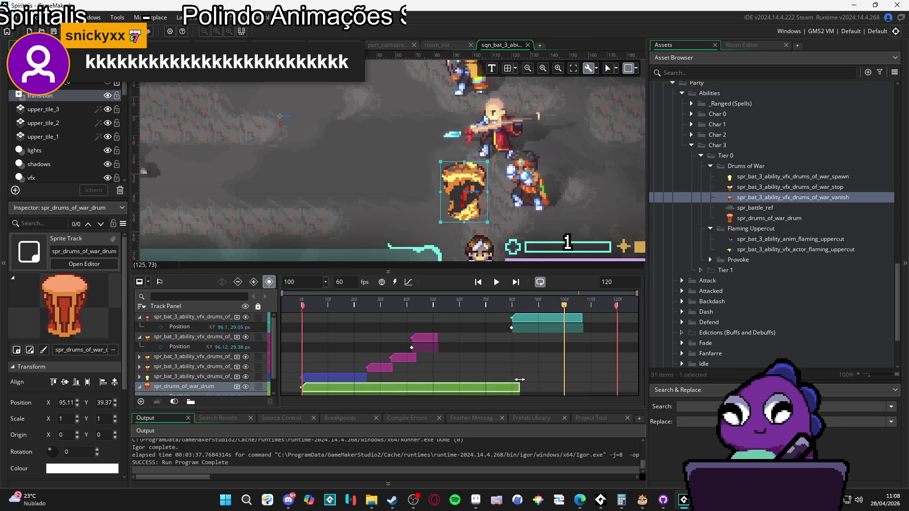
- Check the drum vanishes after its clip, then lengthen the vanish clip to about frame 115
mouse_move(565, 306)
left_mouse_down()
mouse_move(587, 306)
mouse_move(584, 318)
mouse_move(576, 306)
mouse_move(603, 317)
mouse_move(599, 306)
mouse_move(609, 314)
mouse_move(611, 306)
left_mouse_up()
left_click(590, 317)
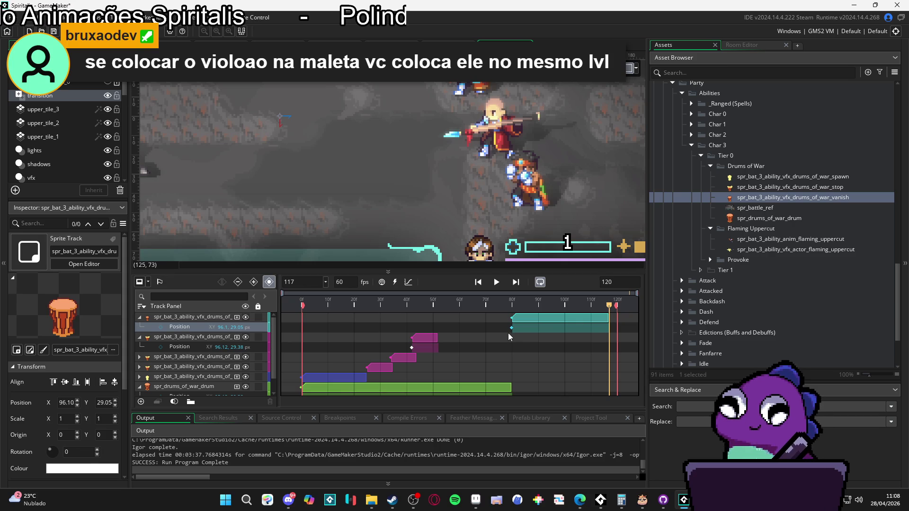
scroll(498, 353, "down", 1)
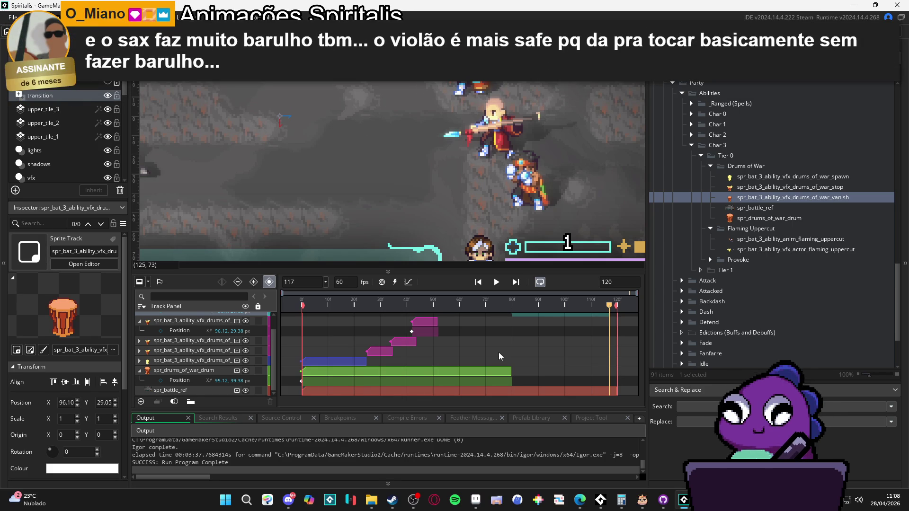
scroll(516, 342, "up", 1)
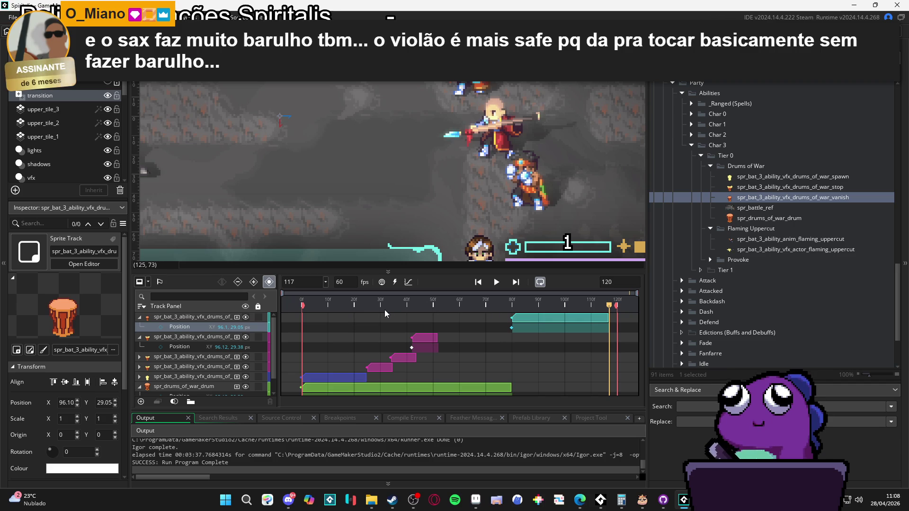
left_click(302, 305)
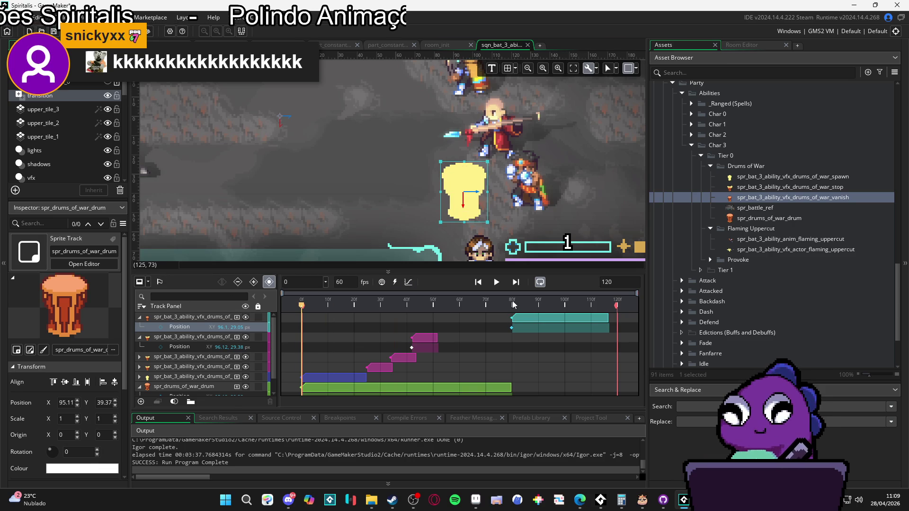
- Set the sequence length to 180 frames
type("180")
key("Return")
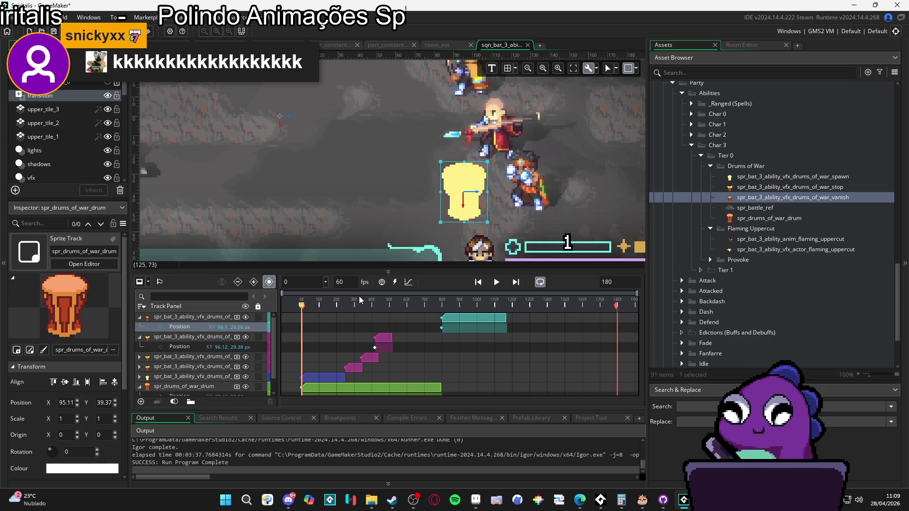
scroll(294, 179, "down", 2)
left_click(628, 223)
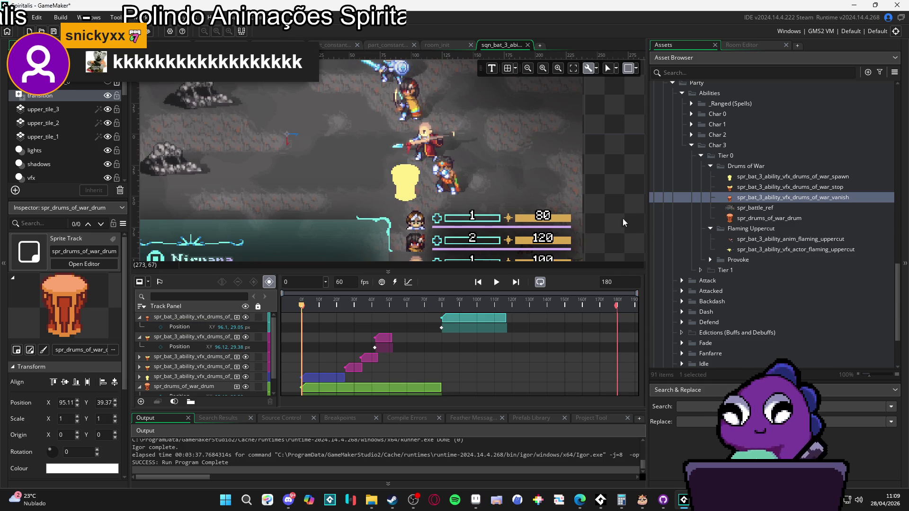
- Stretch the spr_battle_ref clip out to frame 180, previewing playback
left_click(496, 283)
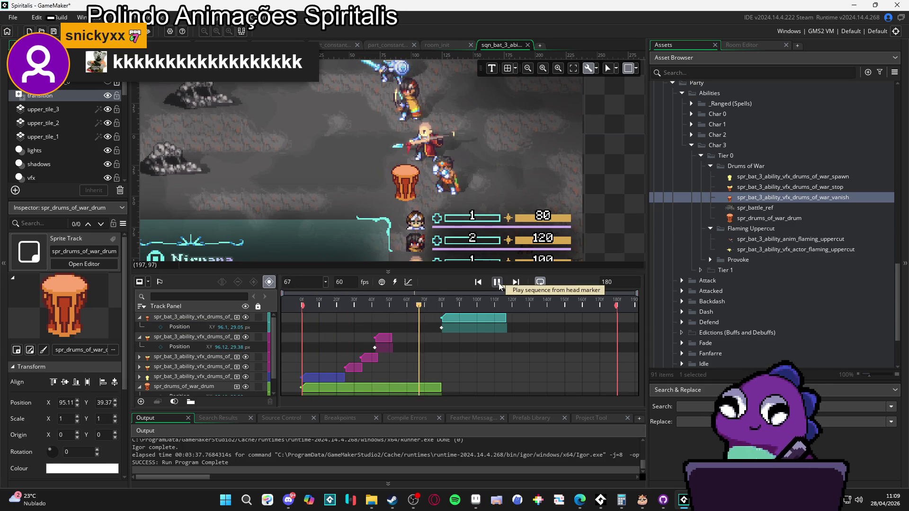
left_click(497, 283)
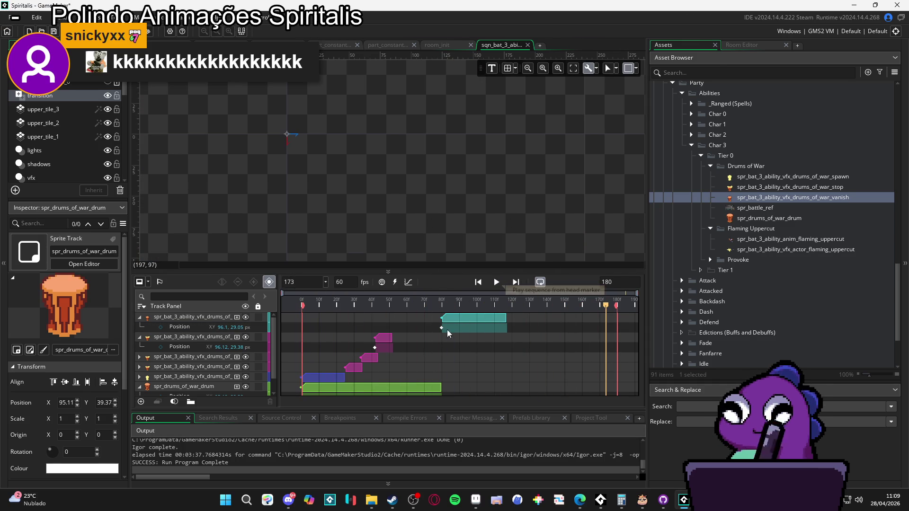
mouse_move(450, 373)
left_mouse_down()
mouse_move(454, 384)
mouse_move(507, 390)
mouse_move(616, 390)
left_mouse_up()
left_click(497, 286)
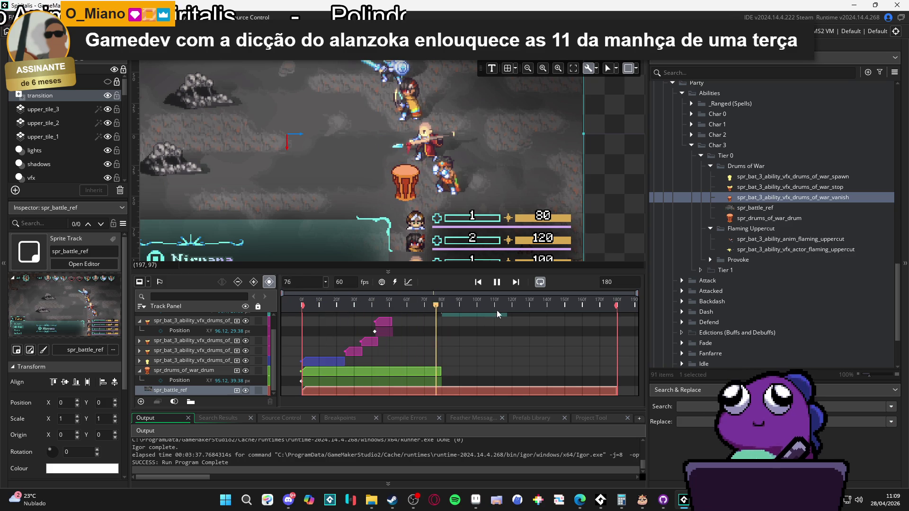
- Stop the preview and set the playhead to frame 80
left_click(496, 283)
scroll(462, 362, "up", 1)
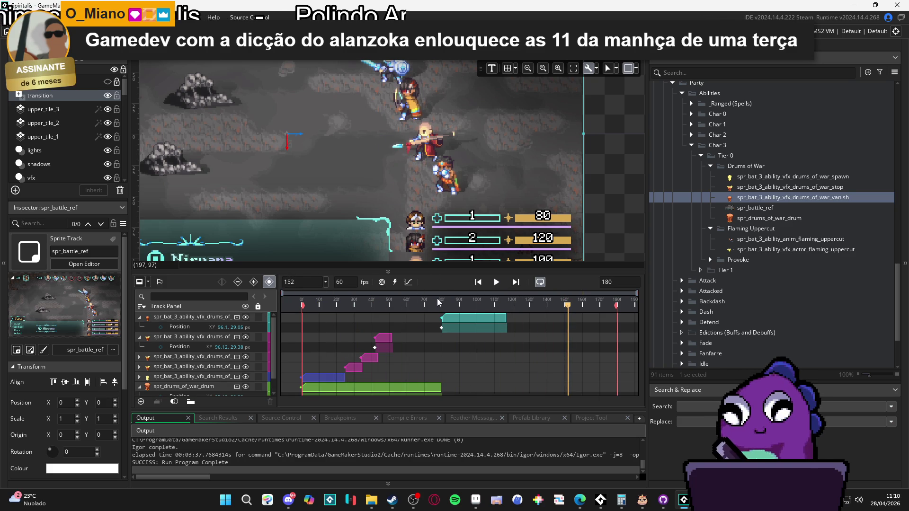
left_click_drag(468, 303, 442, 303)
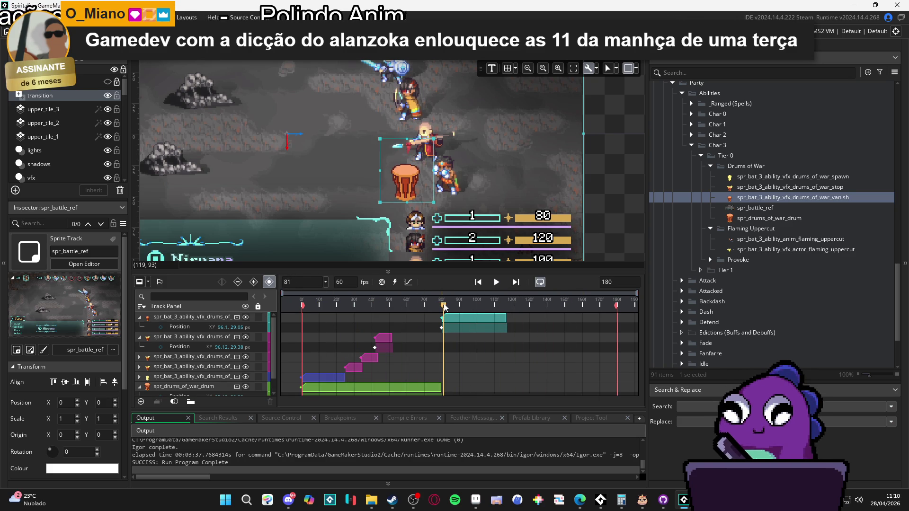
scroll(396, 227, "up", 3)
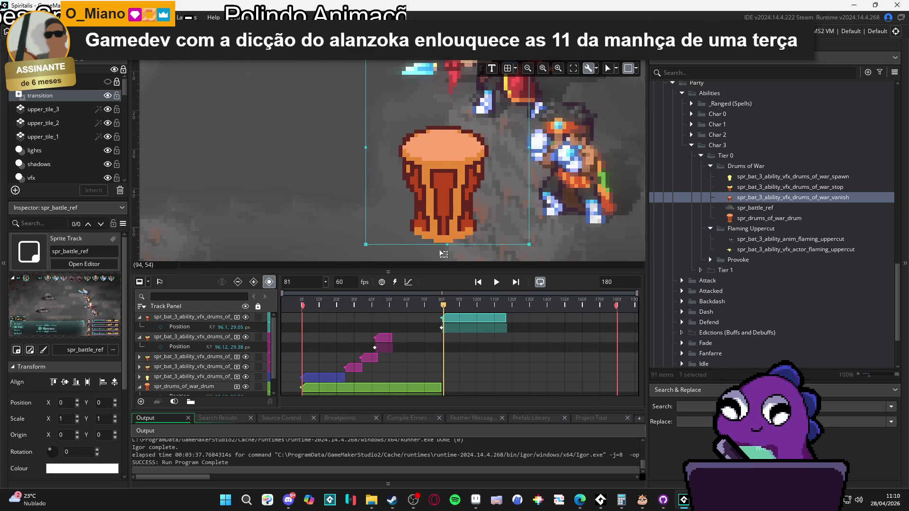
left_click(443, 305)
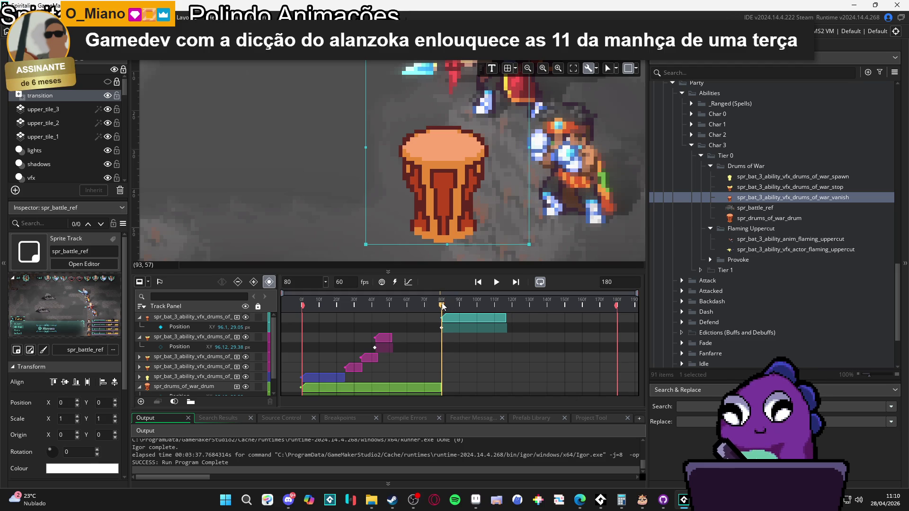
scroll(443, 198, "up", 2)
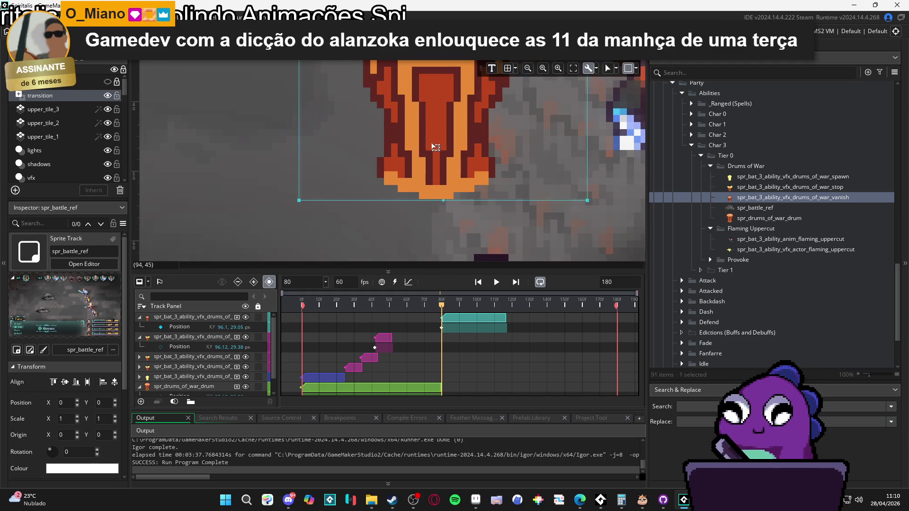
- Record a vanish Position keyframe at frame 83 using arrow-key nudges, keeping Y at 29.05
left_click(182, 318)
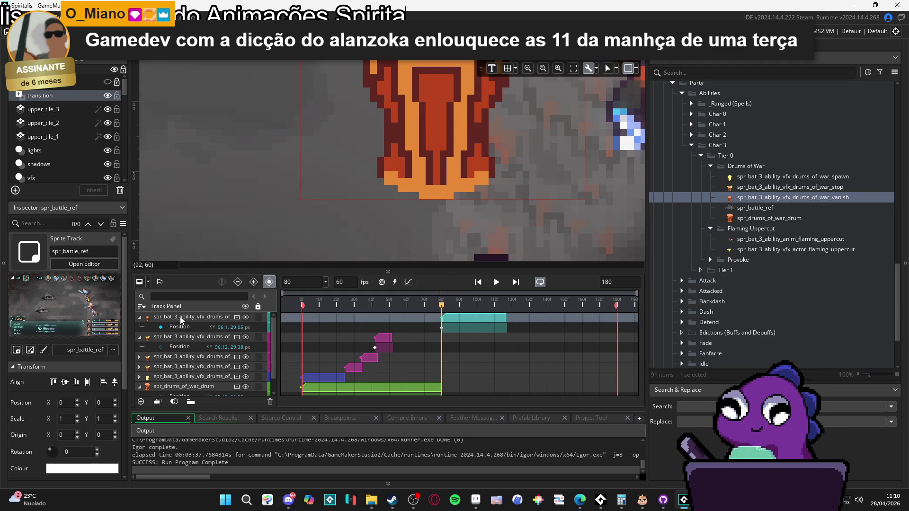
scroll(199, 351, "down", 1)
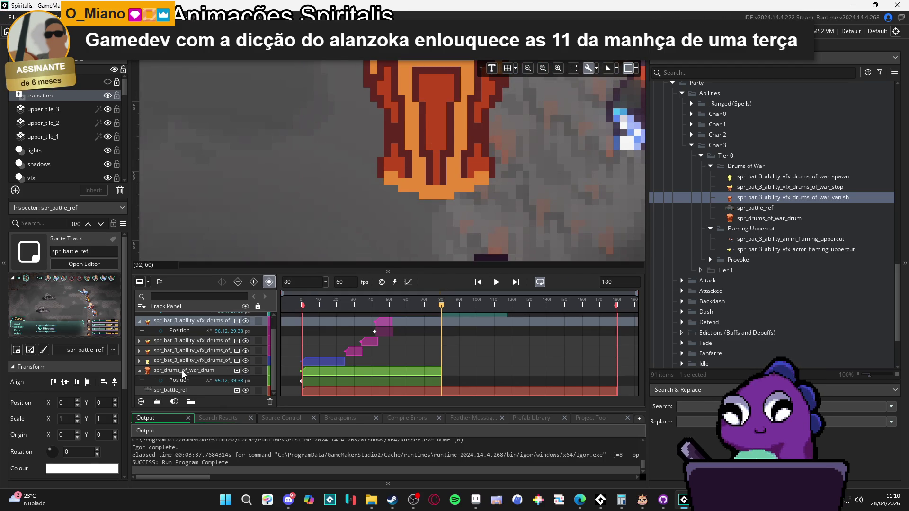
left_click(182, 370)
scroll(459, 181, "down", 3)
scroll(442, 177, "up", 3)
left_click(423, 173)
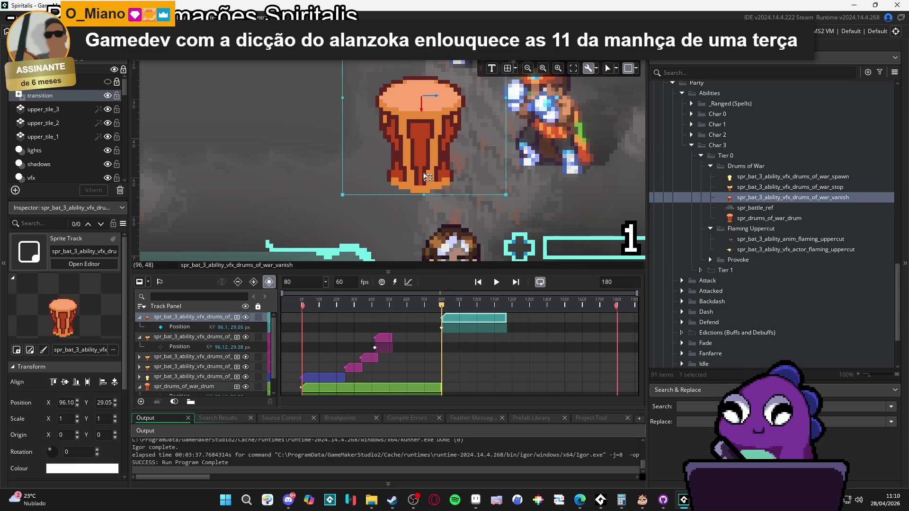
scroll(434, 188, "up", 3)
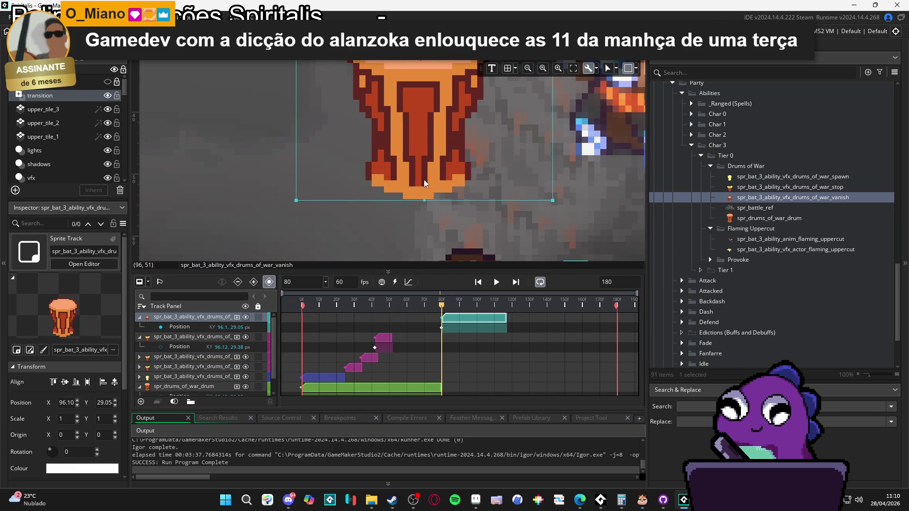
key("Down")
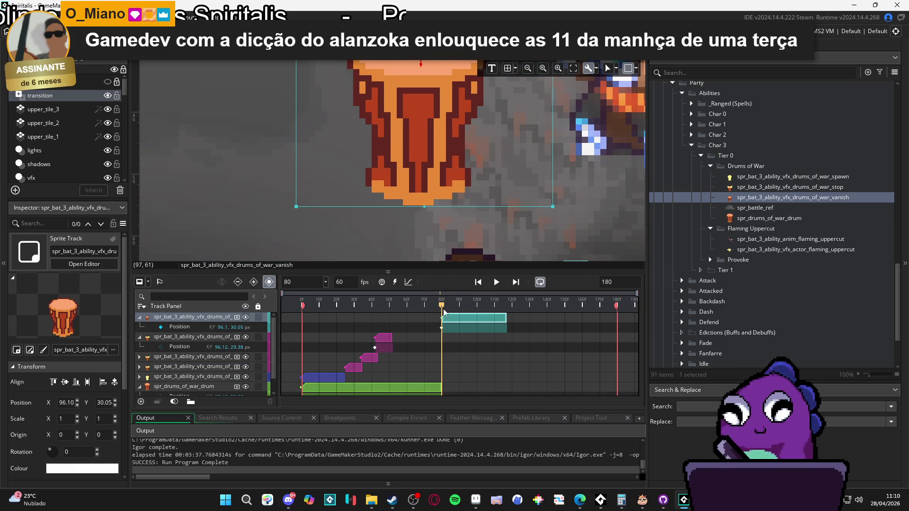
left_click(447, 306)
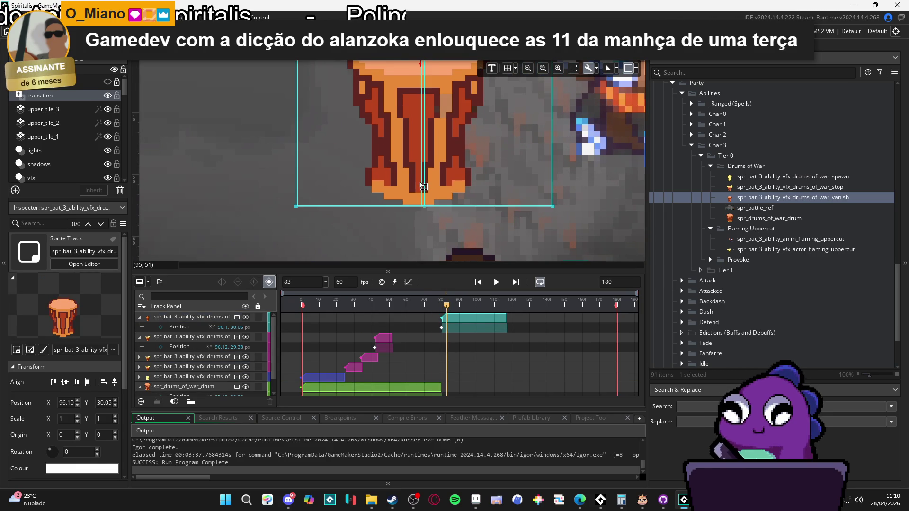
key("Up")
mouse_move(445, 309)
left_mouse_down()
mouse_move(433, 305)
mouse_move(444, 304)
left_mouse_up()
left_click(445, 328)
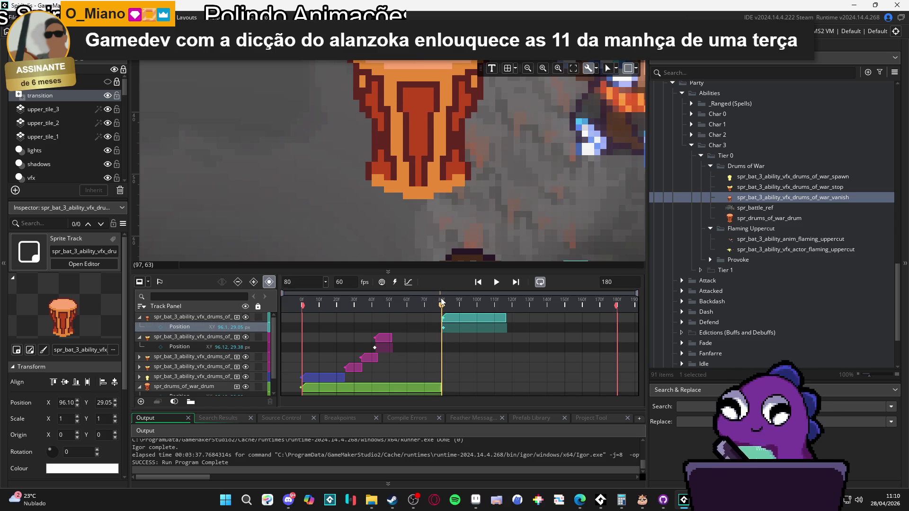
- From frame 80, preview the Drums of War playback with the vanish track selected
left_click(442, 304)
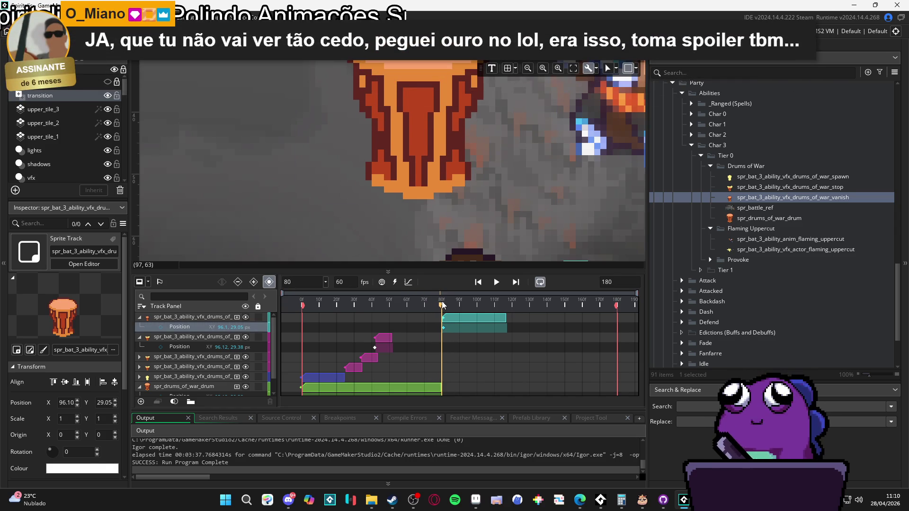
scroll(183, 362, "down", 1)
left_click(188, 372)
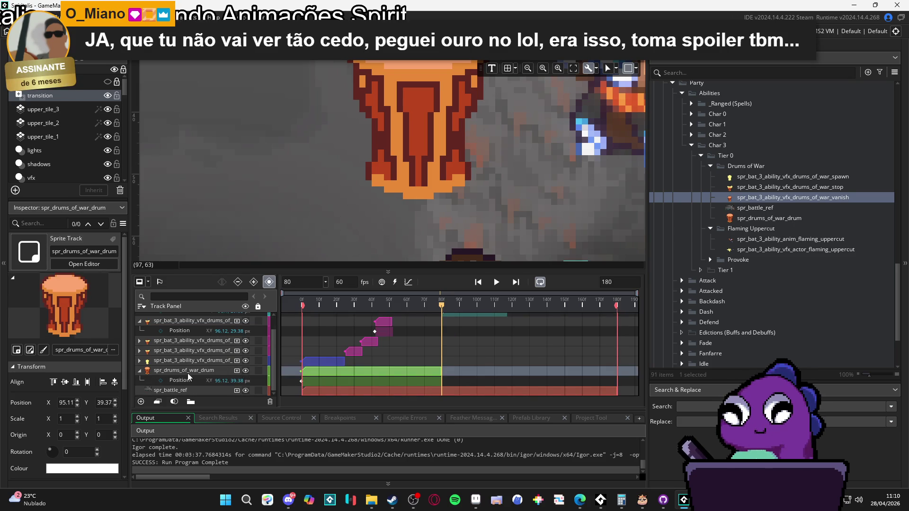
left_click(300, 382)
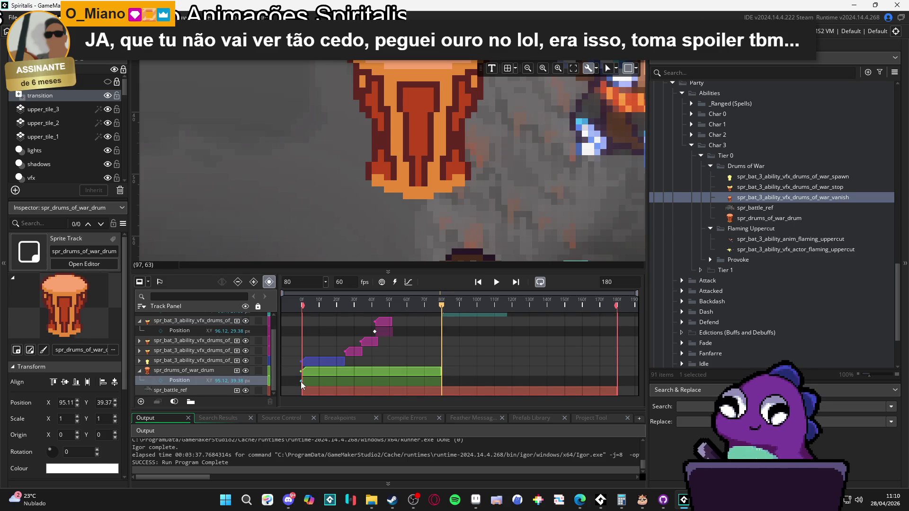
scroll(331, 372, "up", 1)
left_click(223, 316)
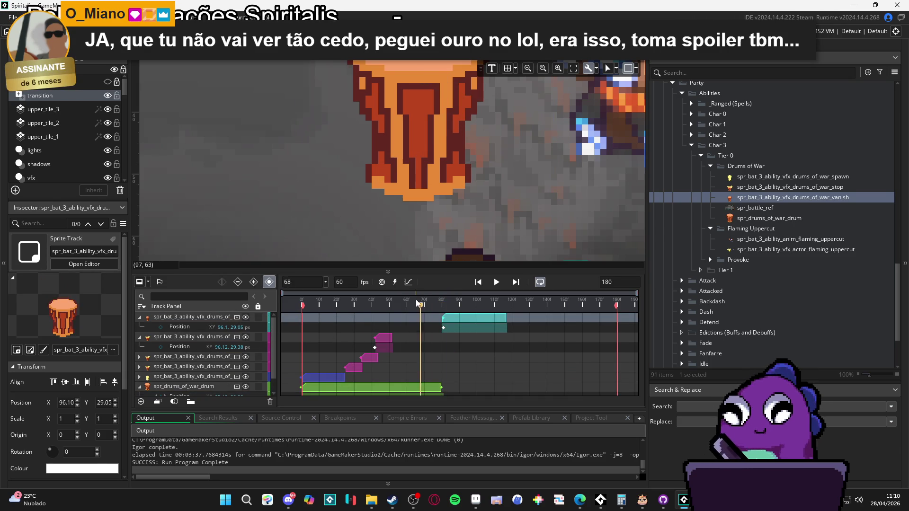
key("space")
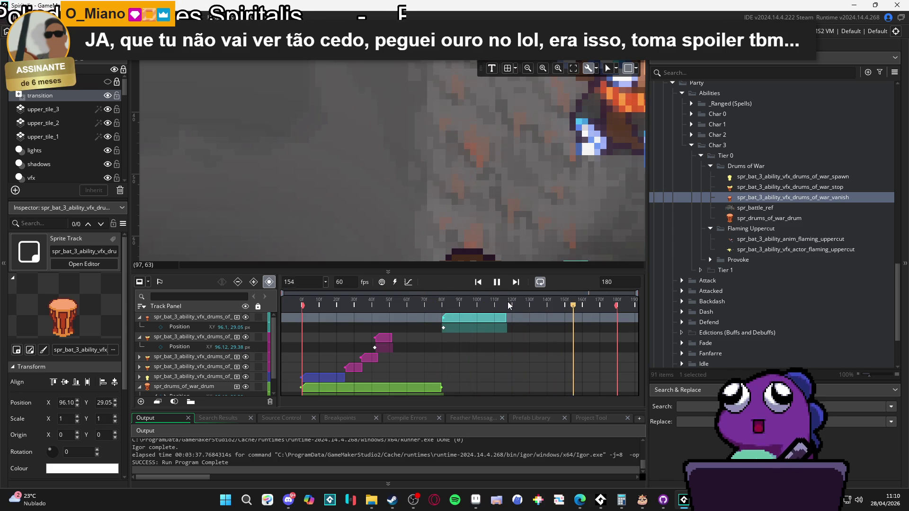
scroll(509, 313, "down", 1)
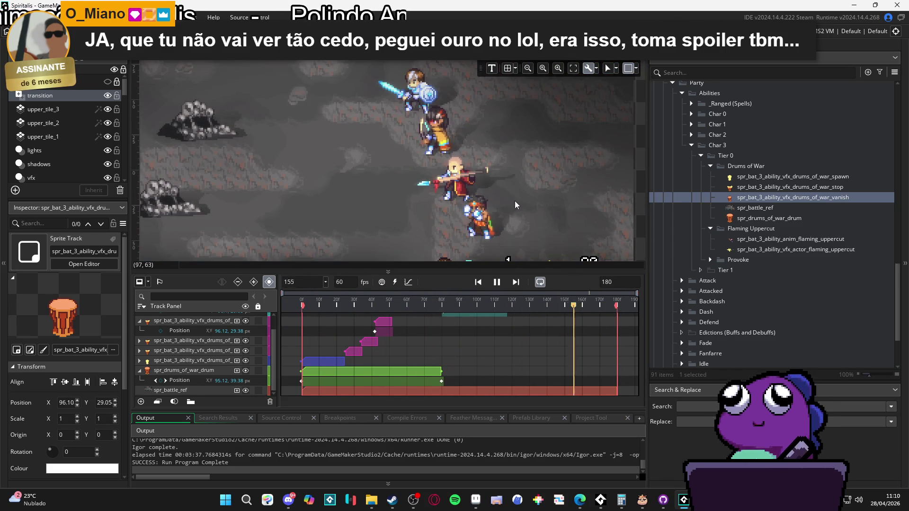
scroll(472, 161, "down", 1)
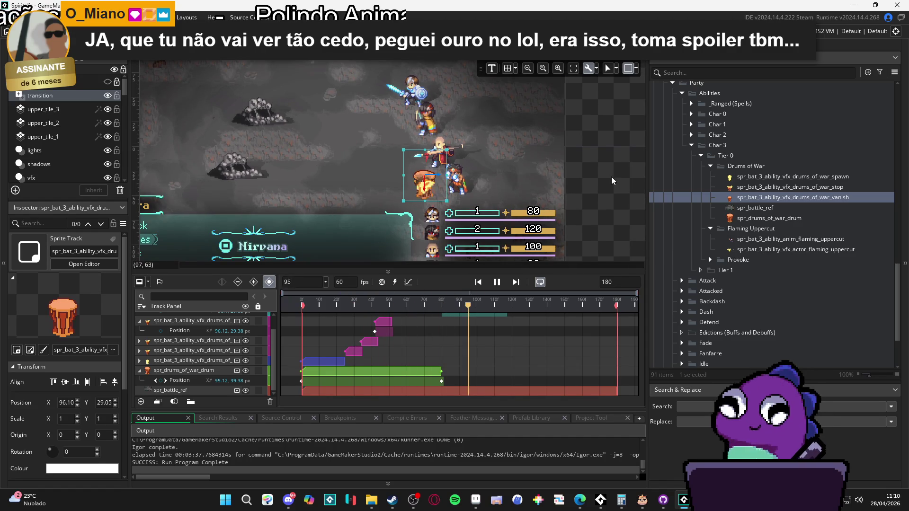
key("space")
key("space")
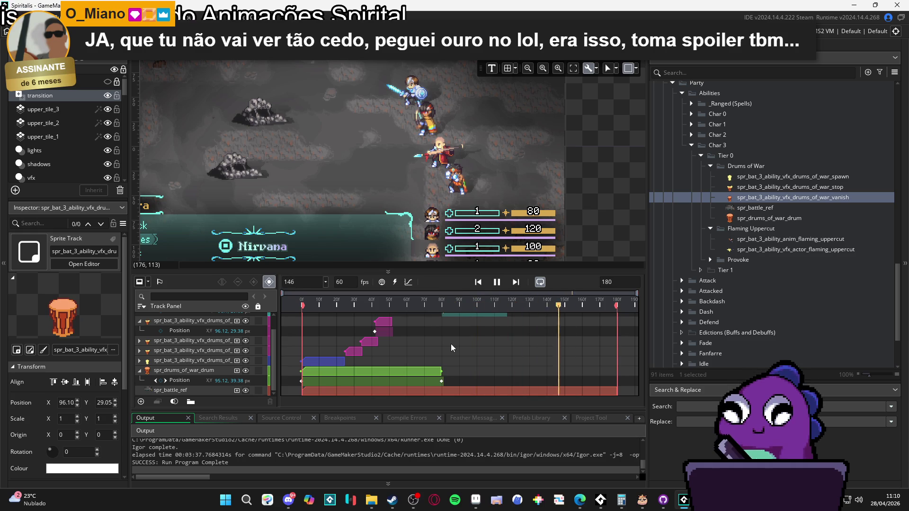
- Stop the preview and shift the teal vanish VFX clip to start earlier
key("space")
scroll(429, 363, "up", 1)
scroll(450, 350, "up", 1)
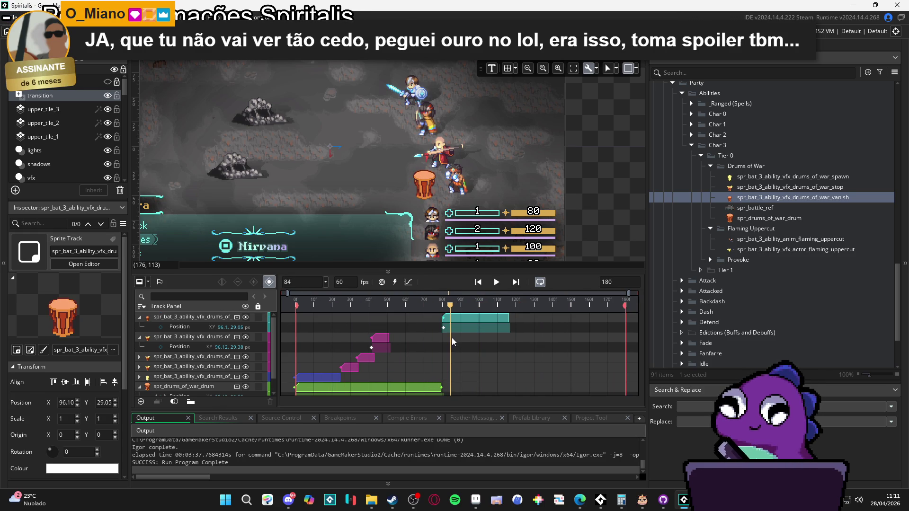
left_click(460, 323)
left_click_drag(459, 322, 445, 324)
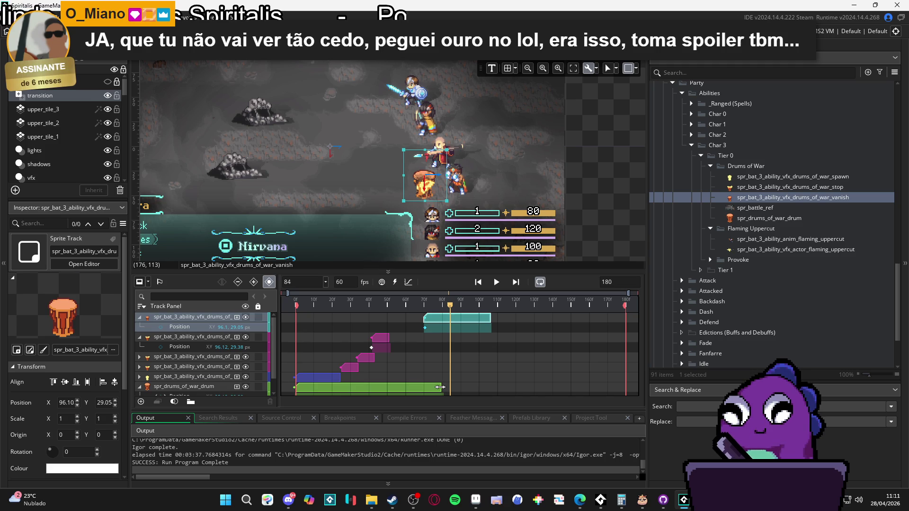
- End the drum clip and its Position end keyframe around frame 69, then replay the sequence
left_click_drag(442, 388, 419, 385)
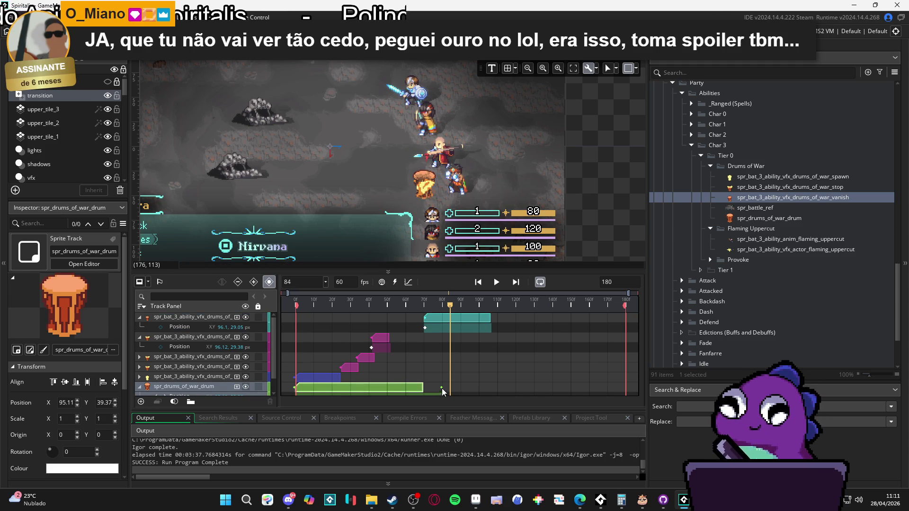
scroll(173, 385, "down", 1)
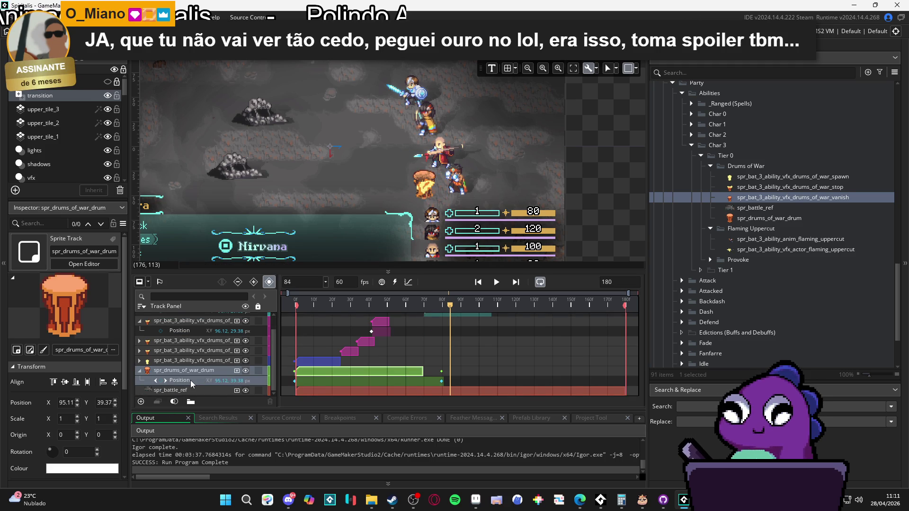
left_click(441, 382)
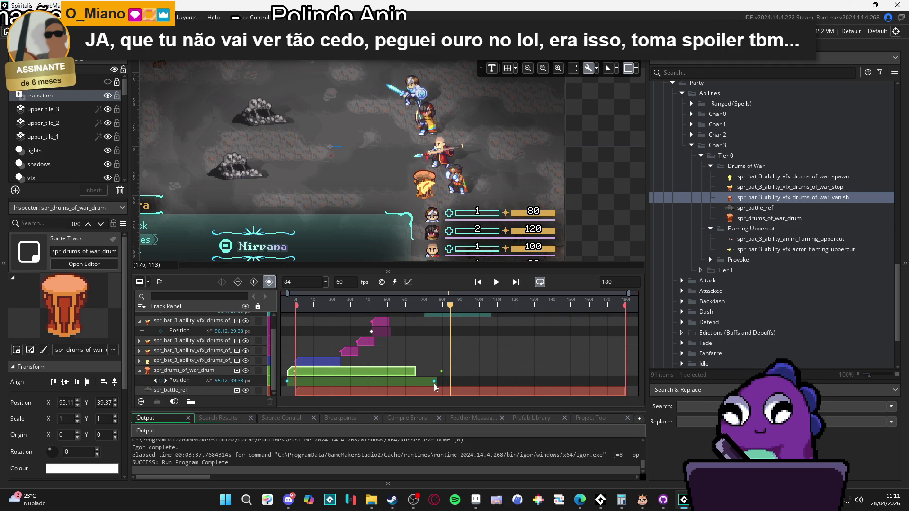
left_click(441, 383)
left_click_drag(441, 383, 422, 383)
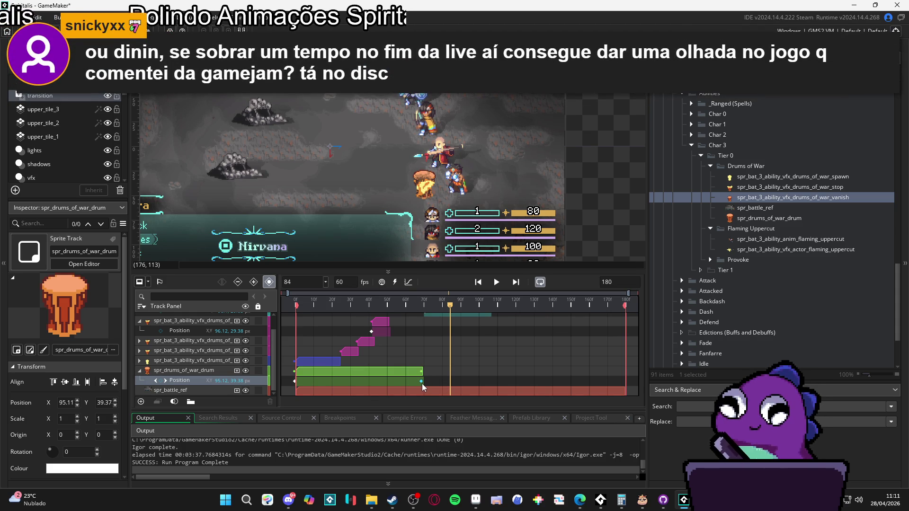
scroll(422, 377, "up", 1)
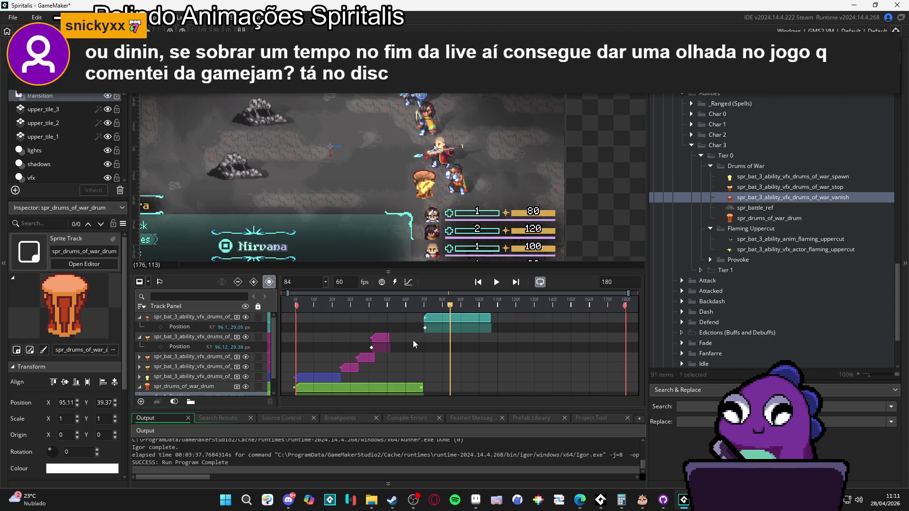
left_click(496, 282)
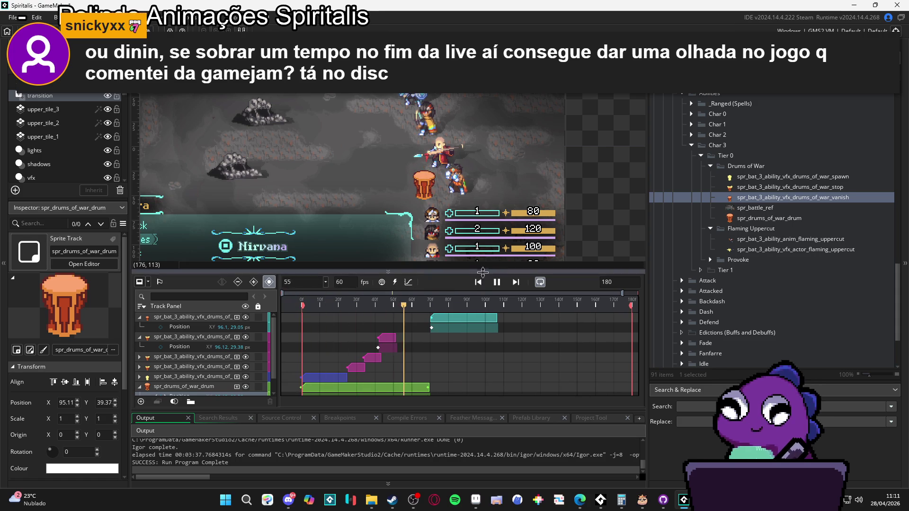
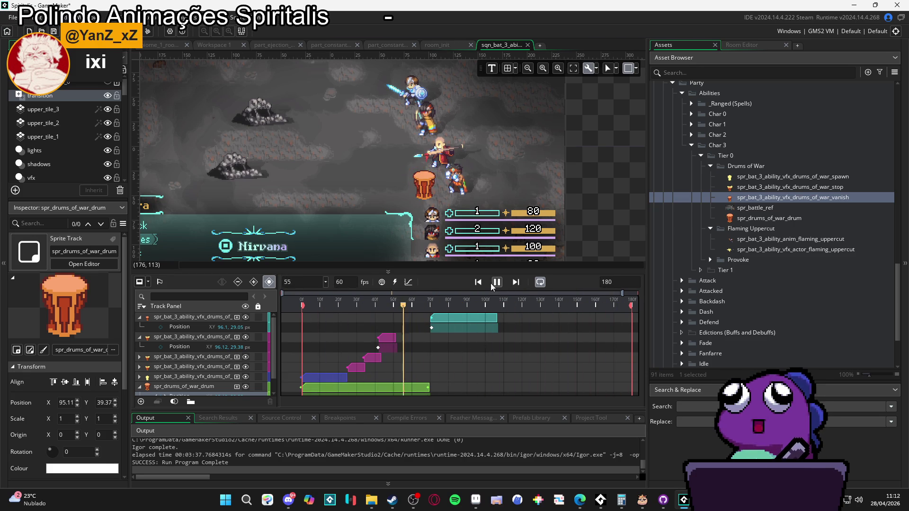
- Replay the sequence, then find part_exploding_fog via a 'fog' asset search and clear the search
left_click(496, 283)
left_click(367, 304)
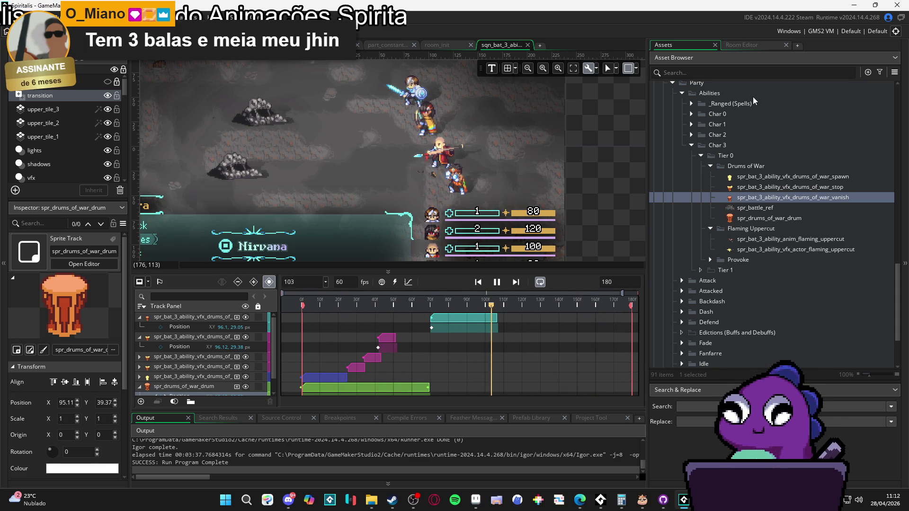
left_click(733, 73)
type("fog")
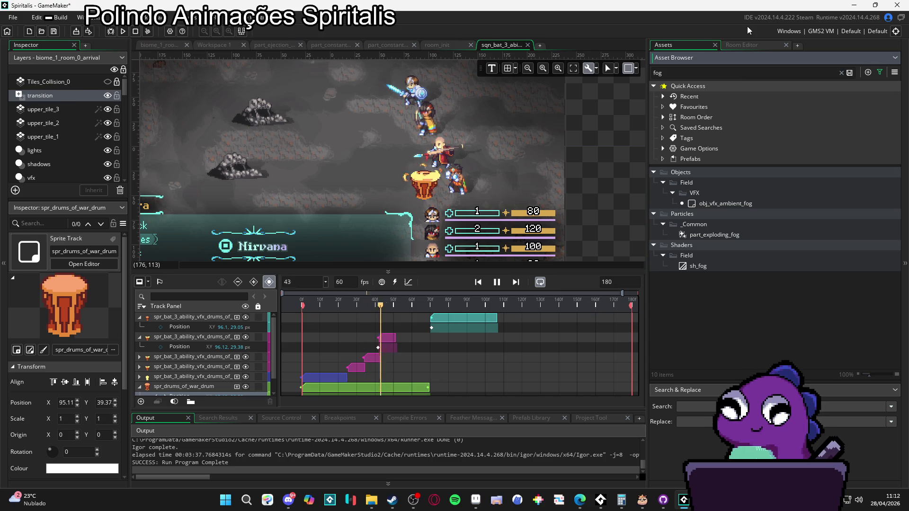
left_click(729, 236)
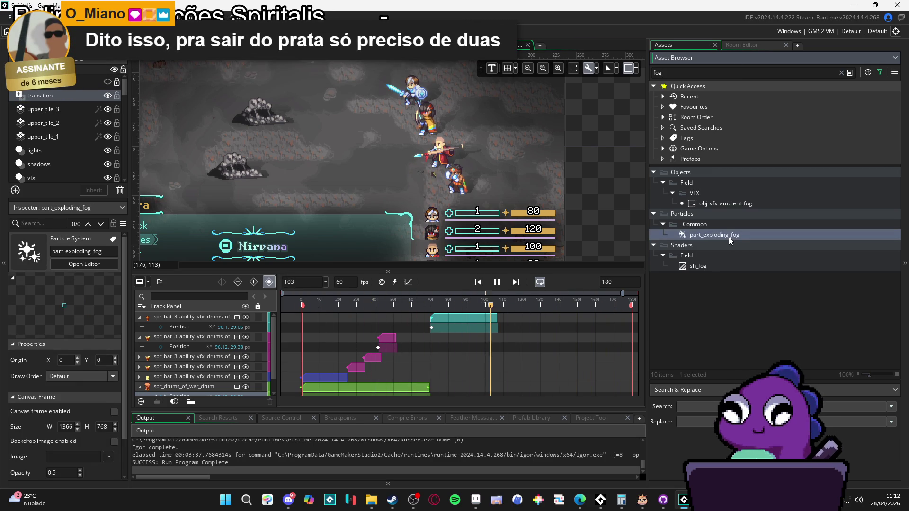
left_click(841, 73)
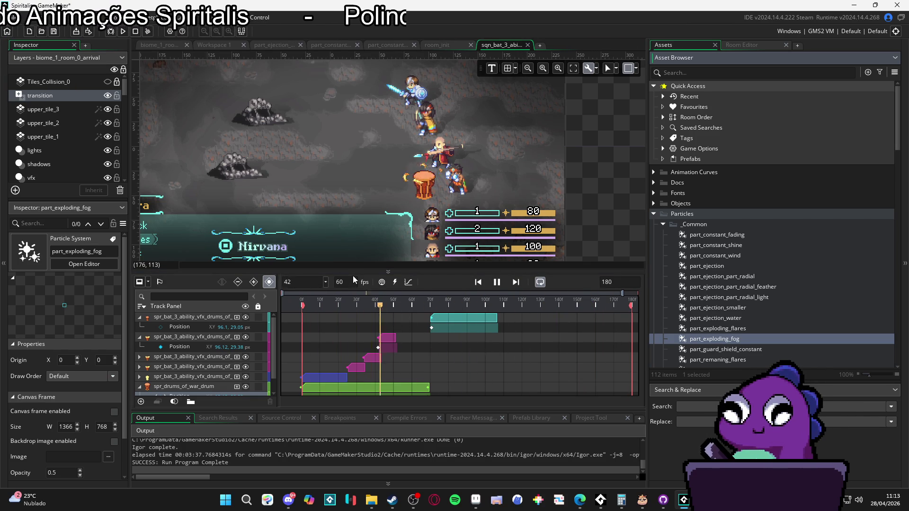
- Hide the spr_battle_ref backdrop track and bring up the biome_1_room_0_arrival room
scroll(142, 386, "down", 1)
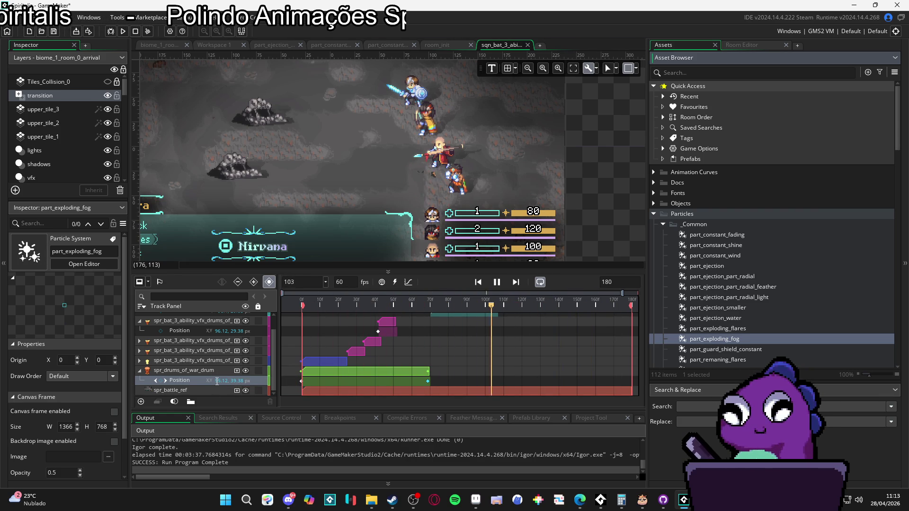
left_click(245, 390)
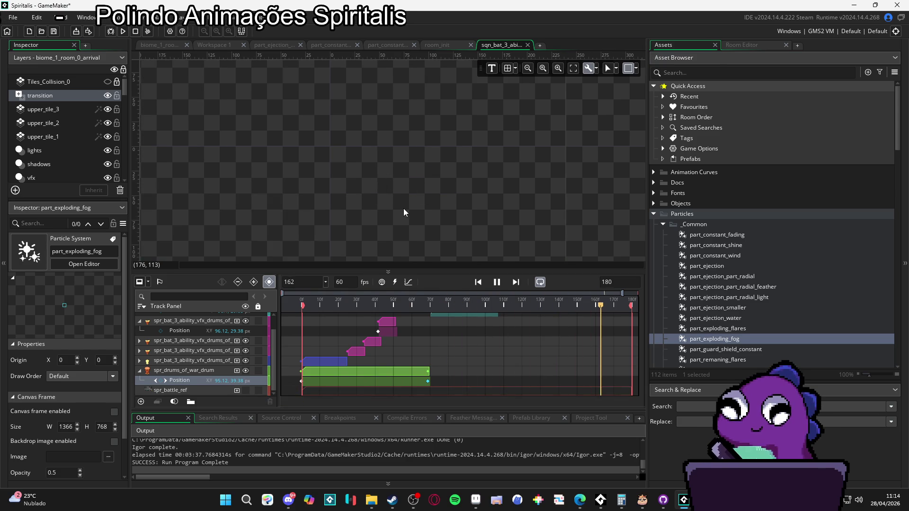
left_click(165, 44)
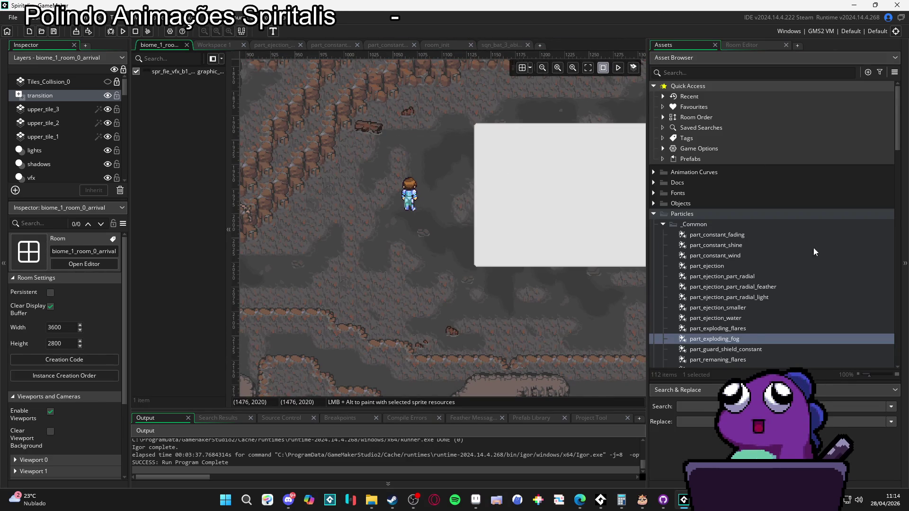
- Place sqn_bat_3_ability_vfx_drums_of_war from Sequences into the arrival room, left of the character
scroll(743, 310, "down", 10)
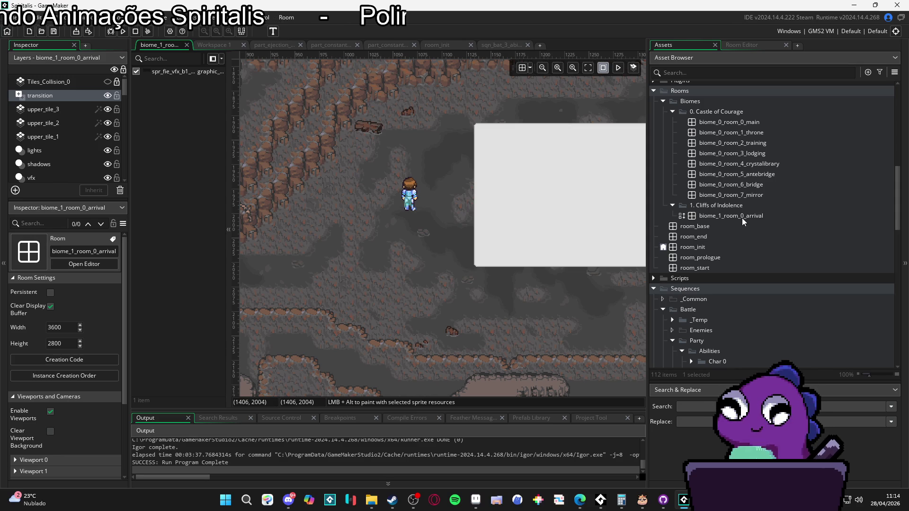
scroll(747, 227, "down", 6)
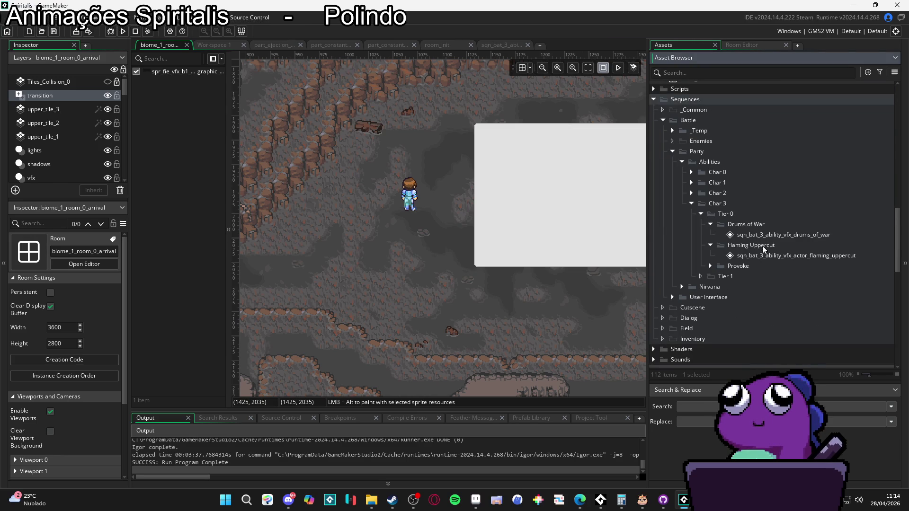
left_click(771, 236)
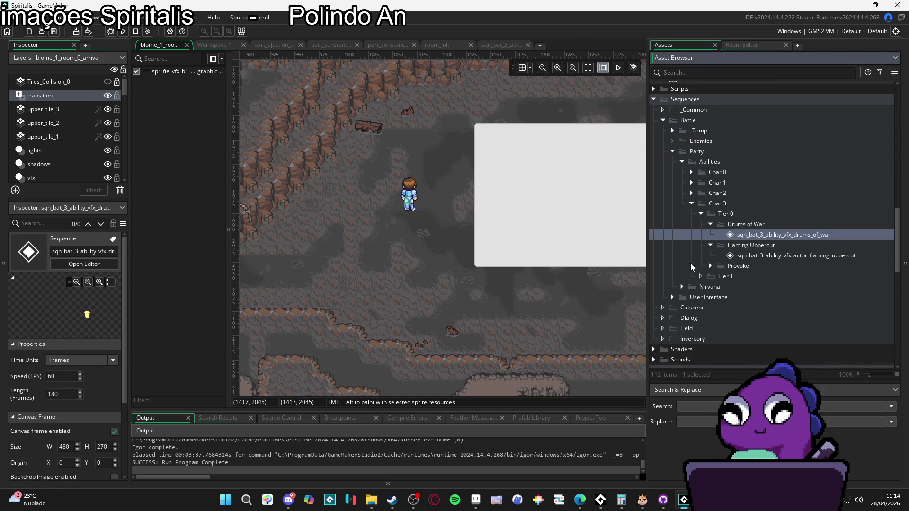
left_click(250, 219)
- Run the game with F5, throw Yara's Benevolent flash grenade in battle, then open the party menu
key("F5")
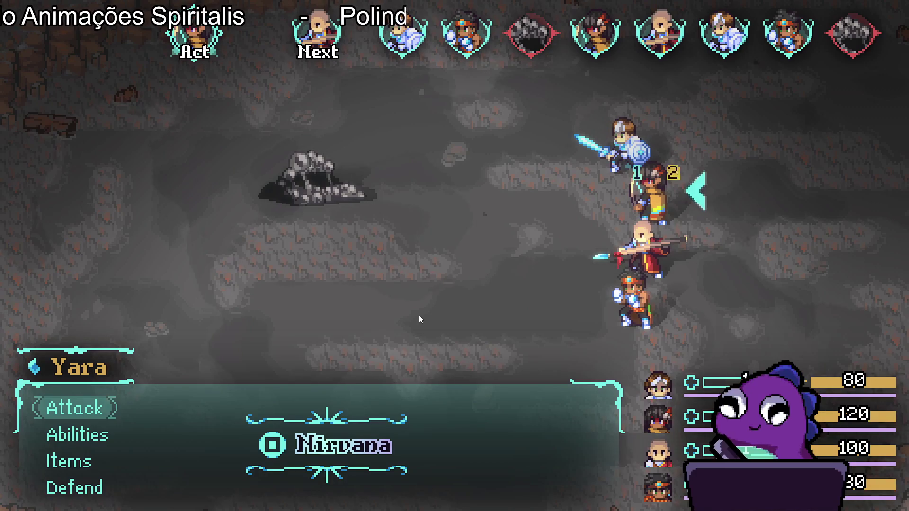
key("Down")
key("Down")
key("Down")
key("Up")
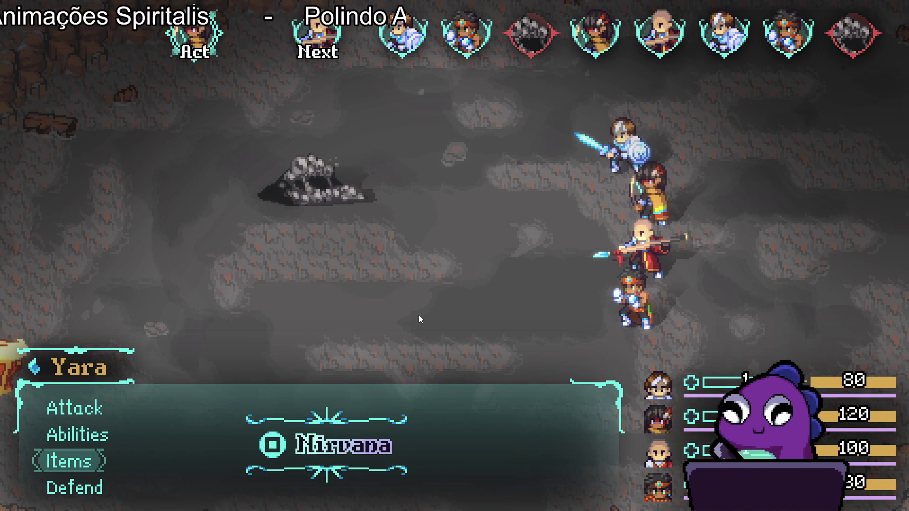
key("Return")
key("Down")
key("Down")
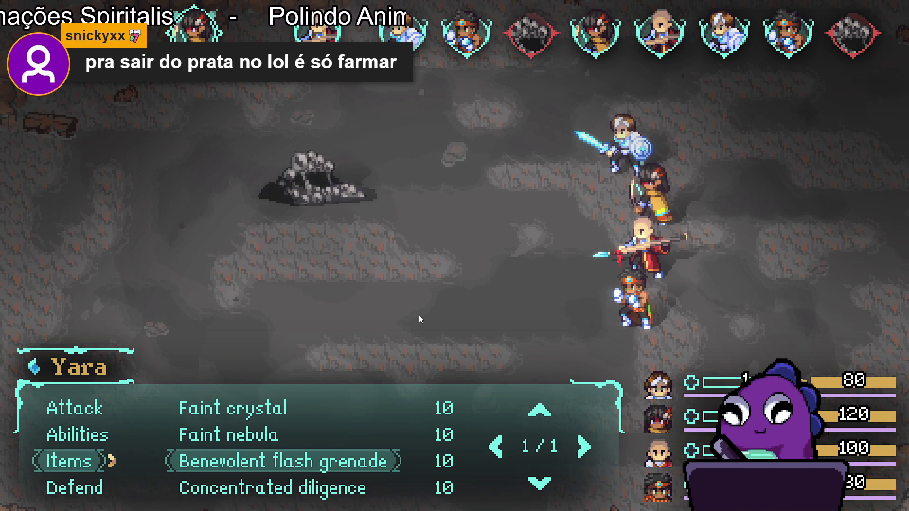
key("Return")
key("Return")
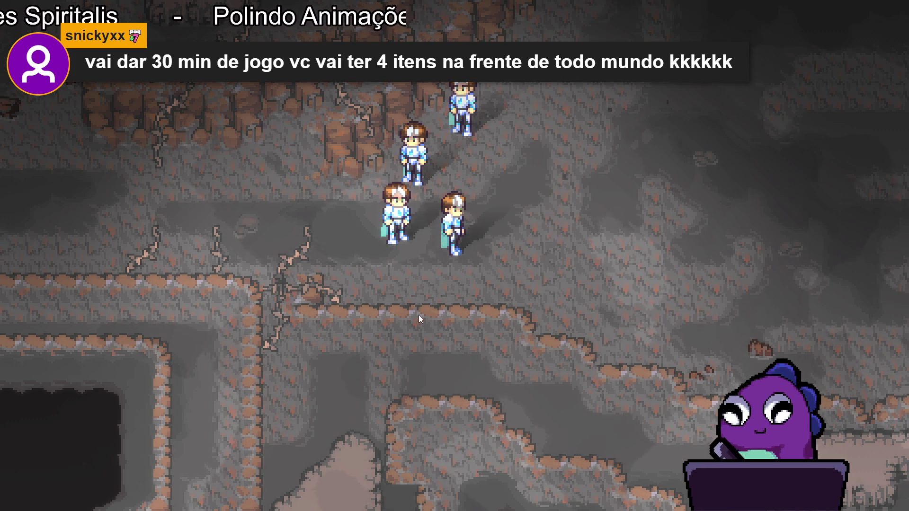
key("Escape")
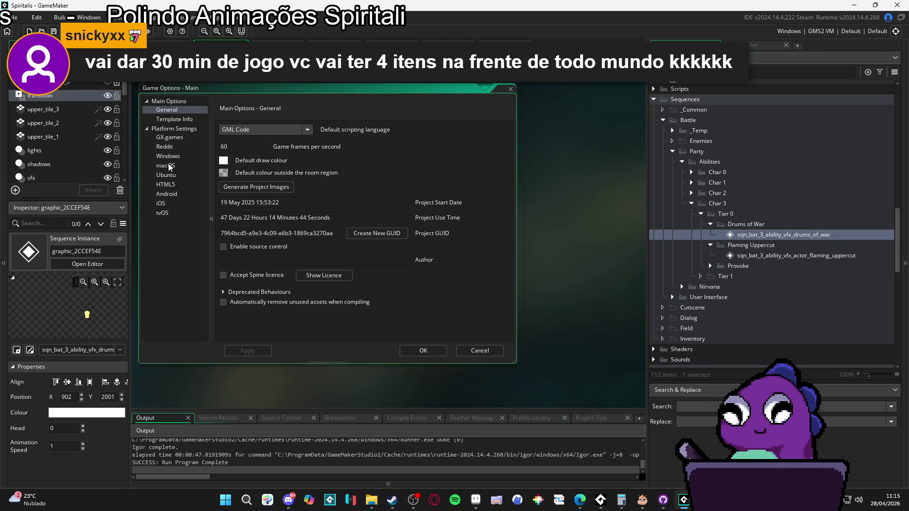
- Review the Windows > Graphics game options and confirm them with OK
left_click(172, 158)
left_click(172, 122)
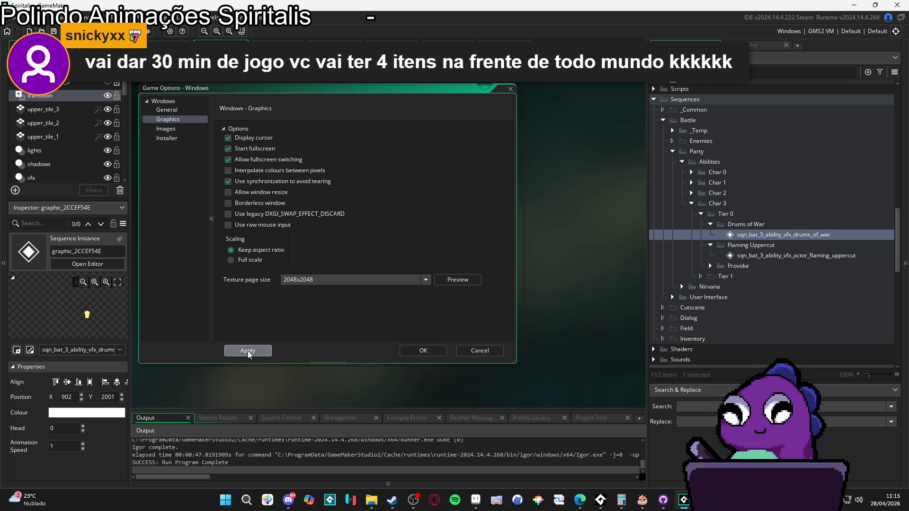
left_click(413, 351)
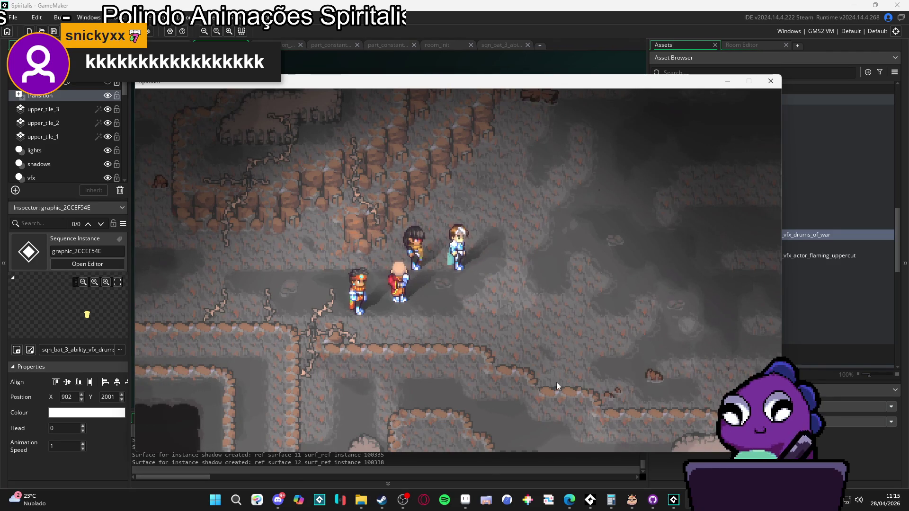
- Switch to the running game and make it fullscreen to watch the drum VFX
left_click(403, 500)
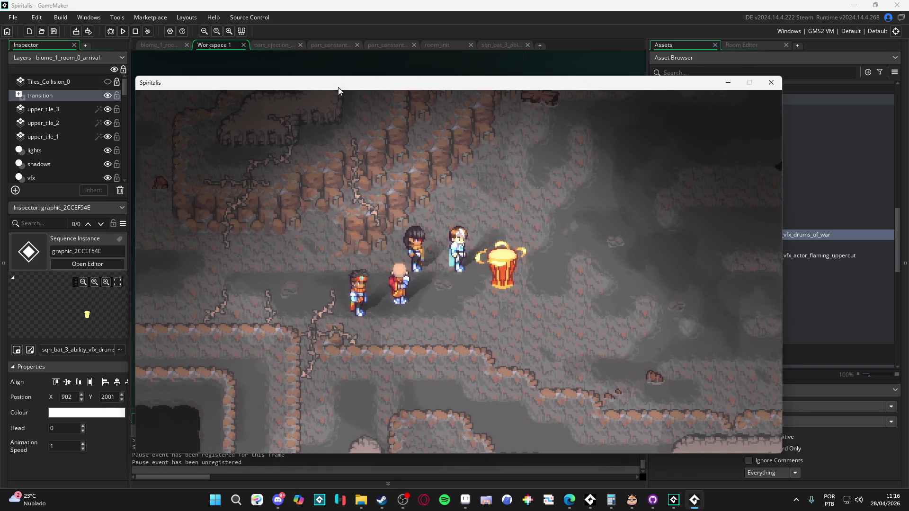
key("F11")
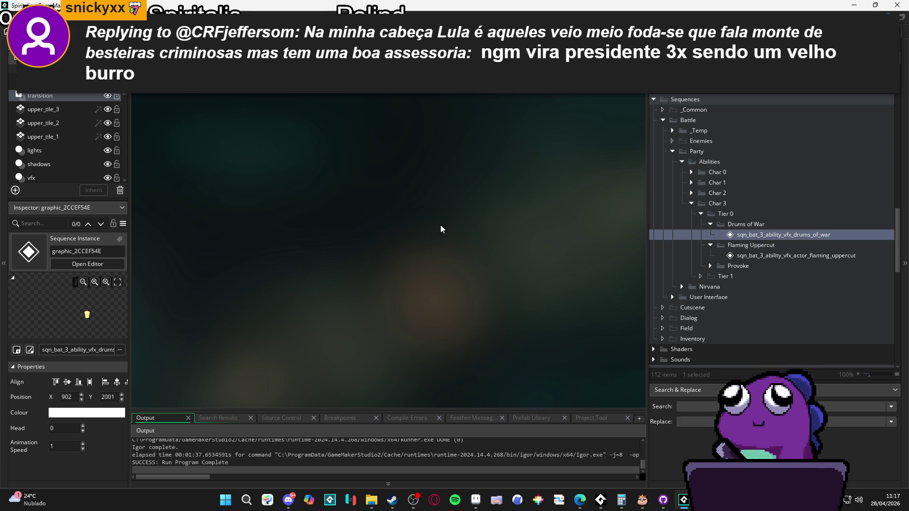
- Open the Drums of War sequence and preview it from frame 0, stopping around frame 103
double_click(759, 235)
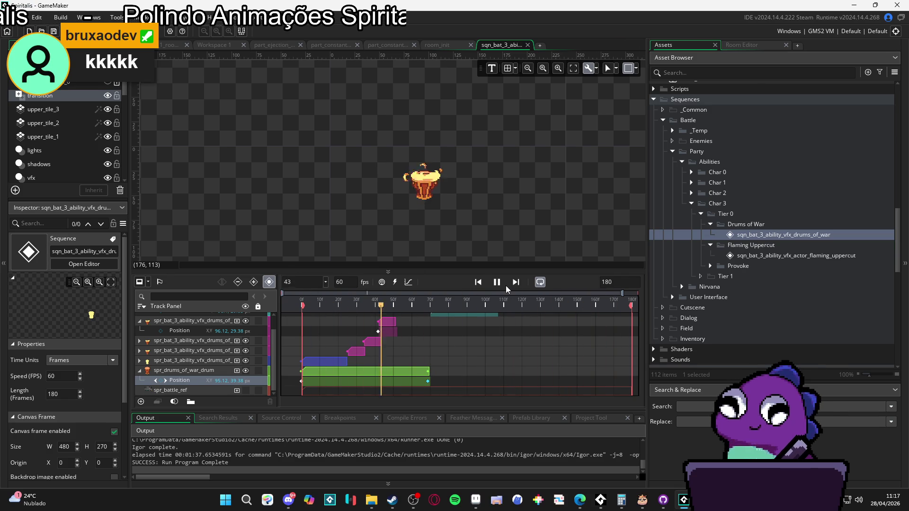
left_click(499, 284)
left_click(442, 305)
left_click(479, 282)
left_click(496, 283)
left_click(496, 286)
key("Home")
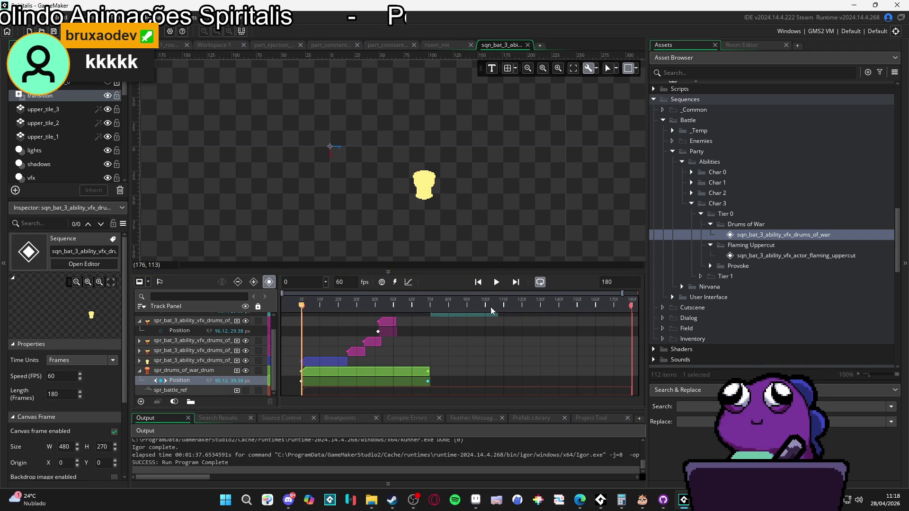
- Replay the sequence several times, scrubbing back to the start, and pause around frame 111
left_click(498, 283)
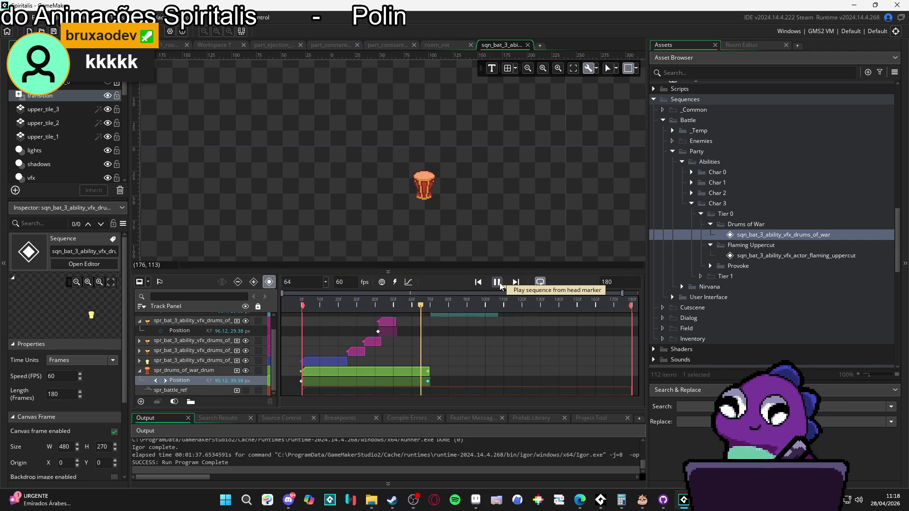
left_click(499, 284)
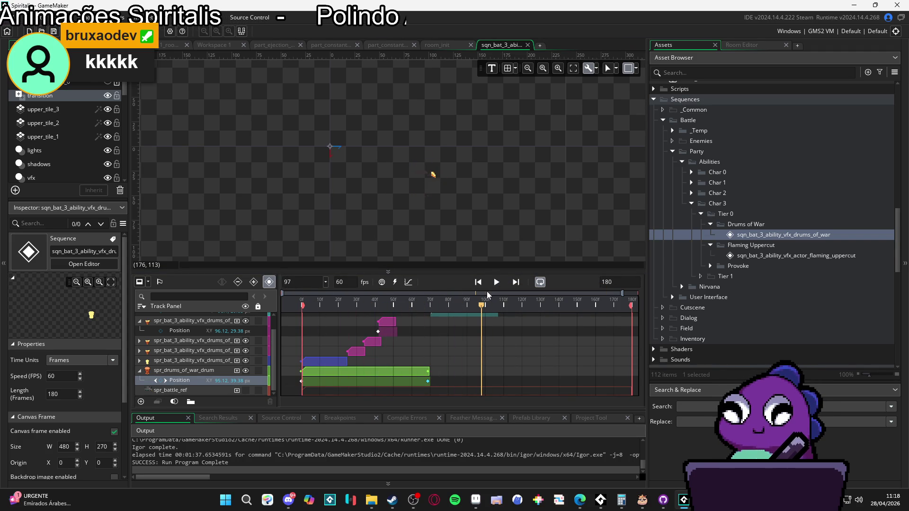
left_click_drag(467, 306, 213, 301)
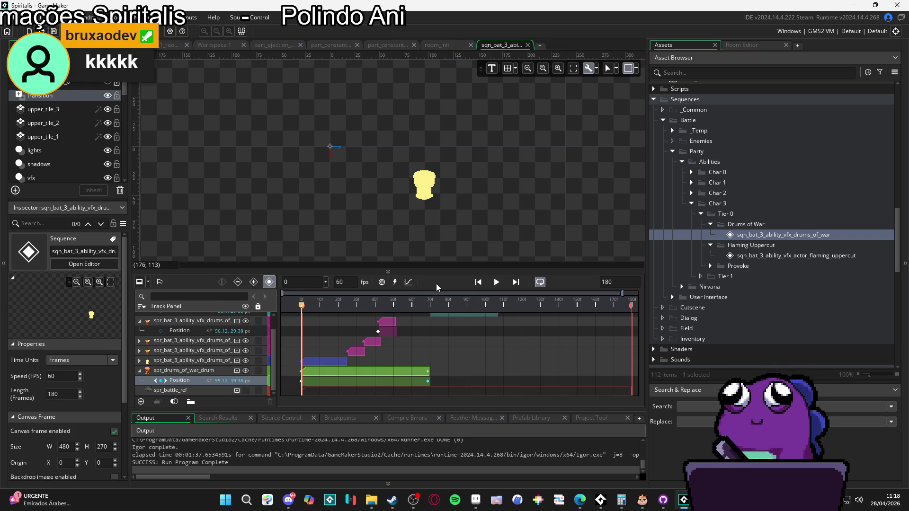
left_click(496, 282)
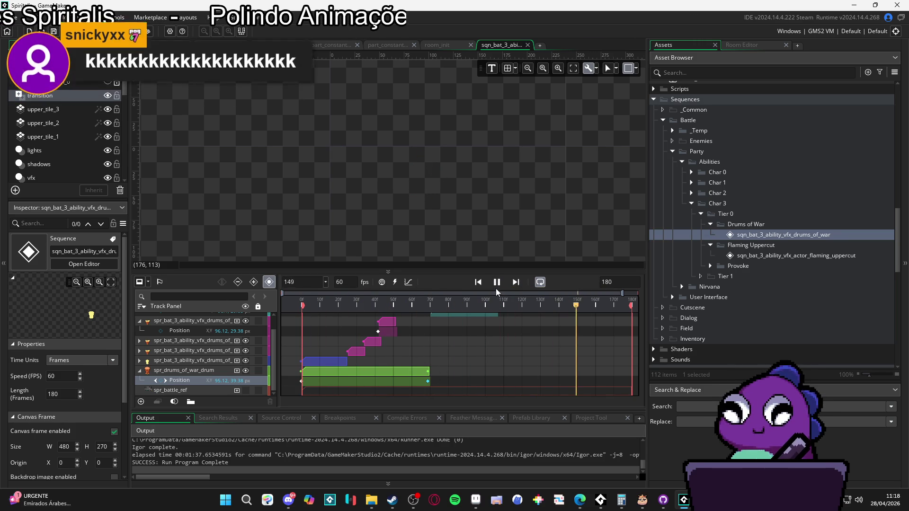
left_click(495, 286)
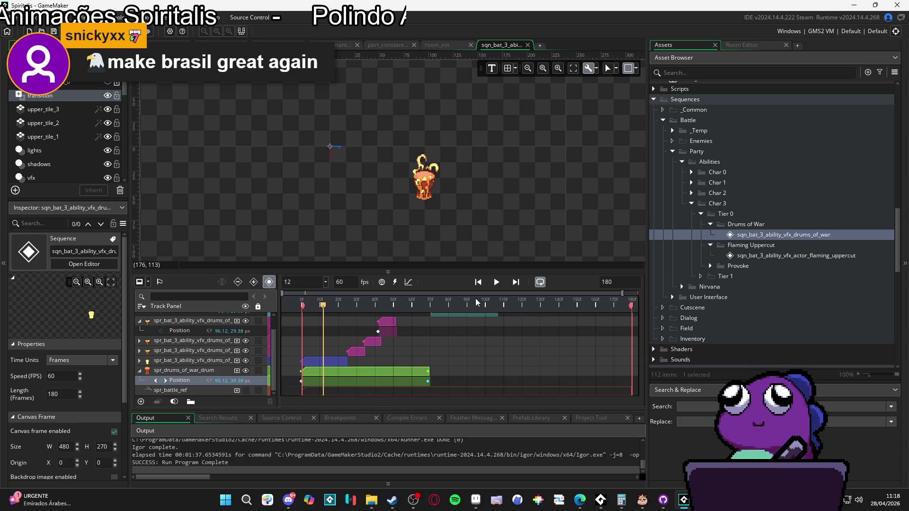
left_click(496, 283)
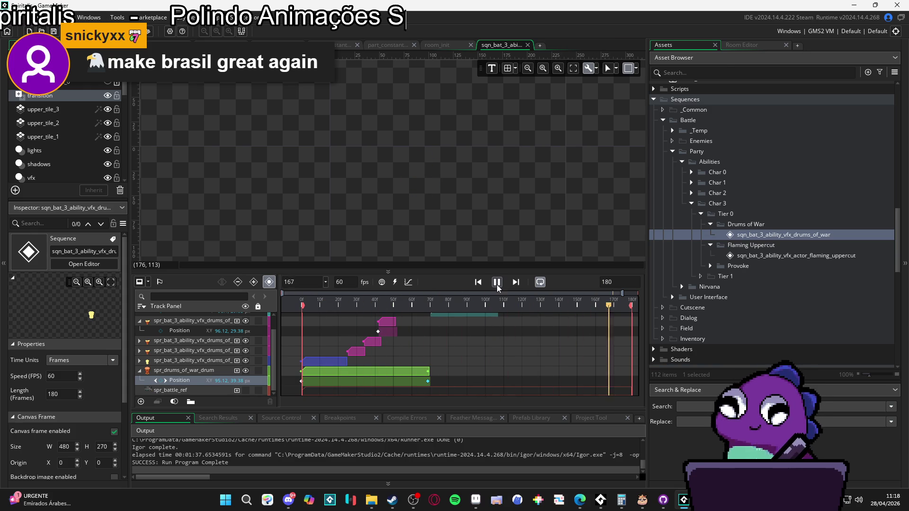
left_click(493, 287)
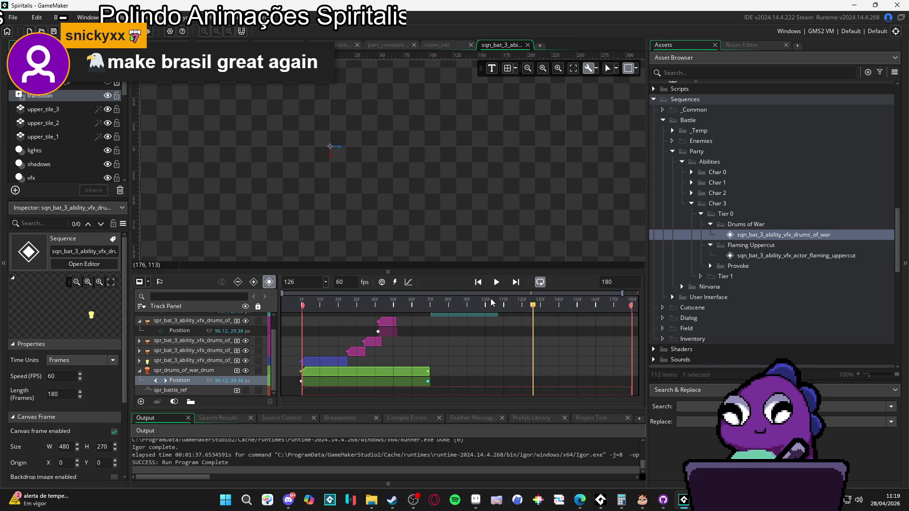
mouse_move(312, 305)
left_mouse_down()
mouse_move(275, 313)
mouse_move(527, 313)
mouse_move(464, 318)
mouse_move(506, 311)
left_mouse_up()
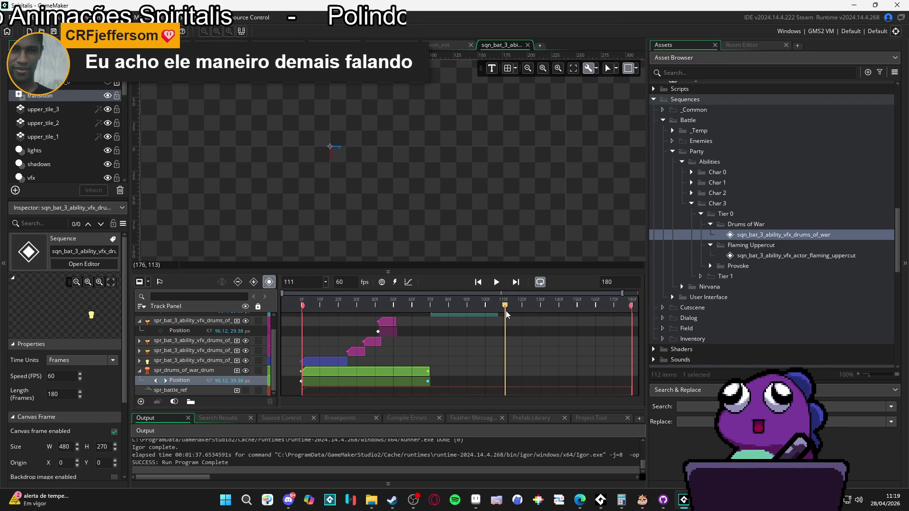
- Scrub the Drums of War playhead to inspect frames around 97 and 92
mouse_move(505, 310)
left_mouse_down()
mouse_move(440, 311)
mouse_move(455, 309)
left_mouse_up()
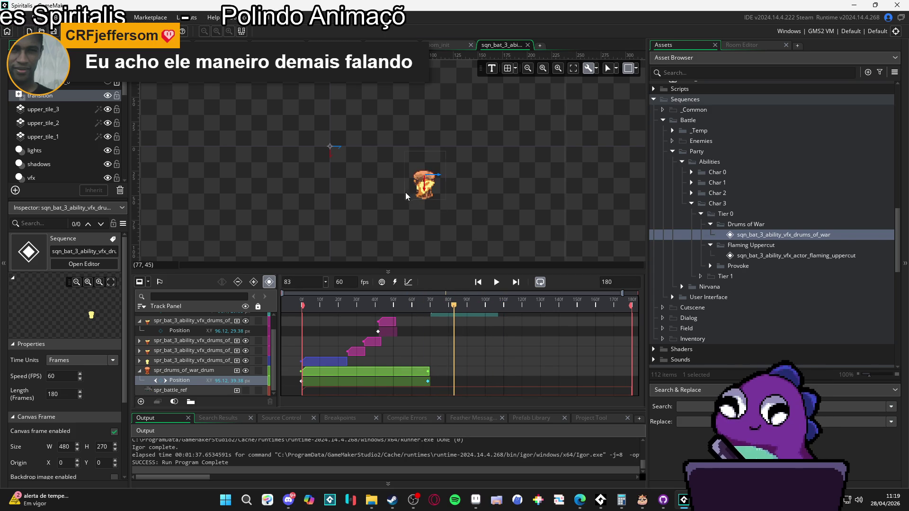
mouse_move(455, 306)
left_mouse_down()
mouse_move(485, 292)
mouse_move(527, 292)
mouse_move(250, 277)
left_mouse_up()
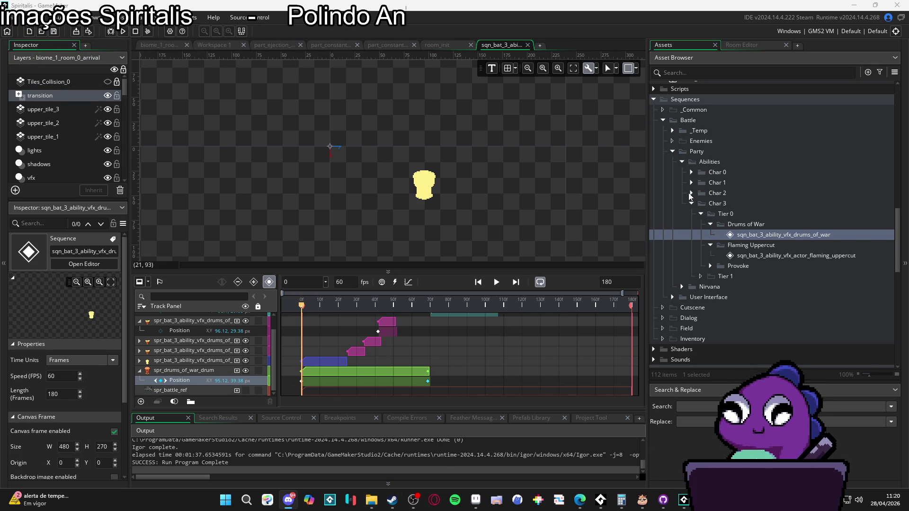
- Search assets for 'dissip' to review the dissipation shader, sound and sprites, then switch to Aseprite
left_click(698, 72)
type("dissip")
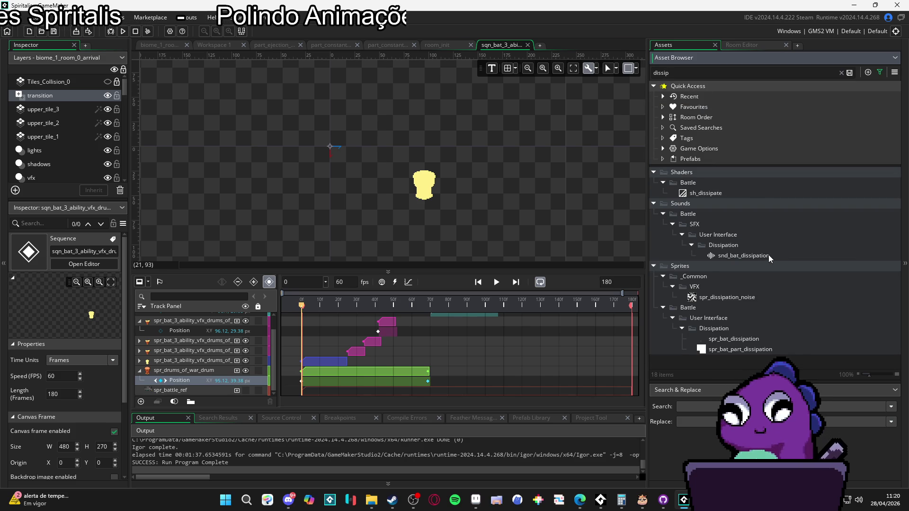
double_click(730, 81)
key("ctrl+a")
double_click(714, 75)
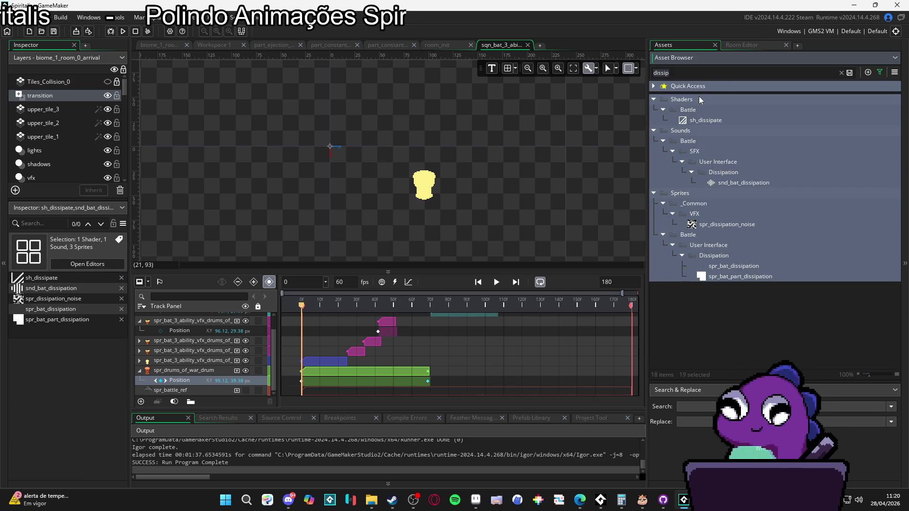
key("BackSpace")
left_click(476, 499)
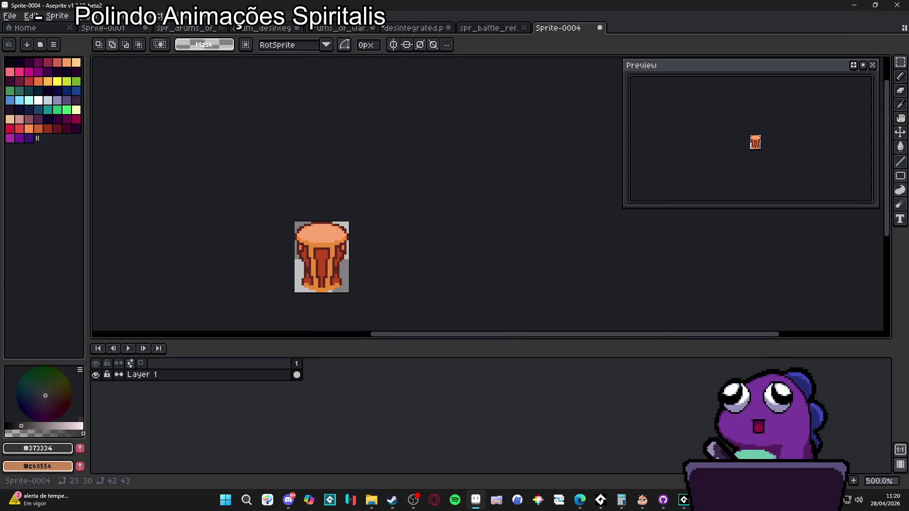
- Show the desintegrated.png sprite sheet and set the pencil's colour to the red palette swatch
left_click(414, 28)
left_click(479, 32)
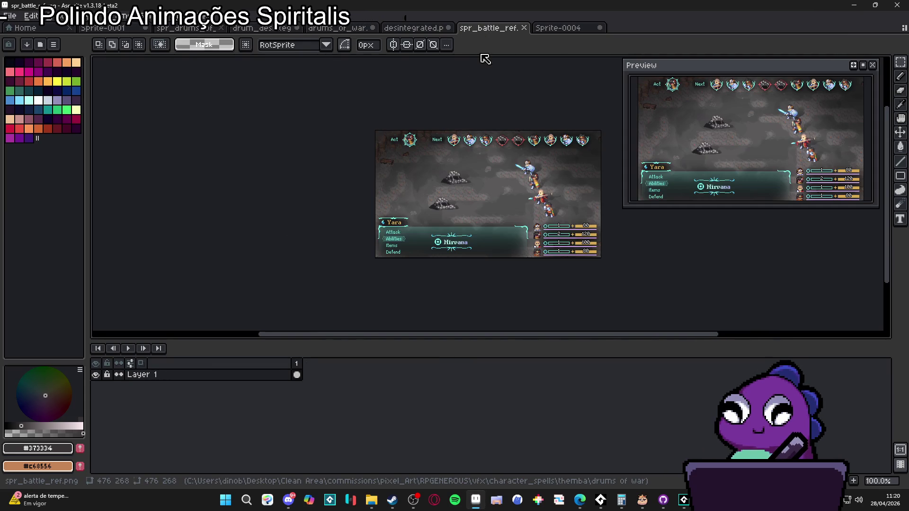
left_click(429, 28)
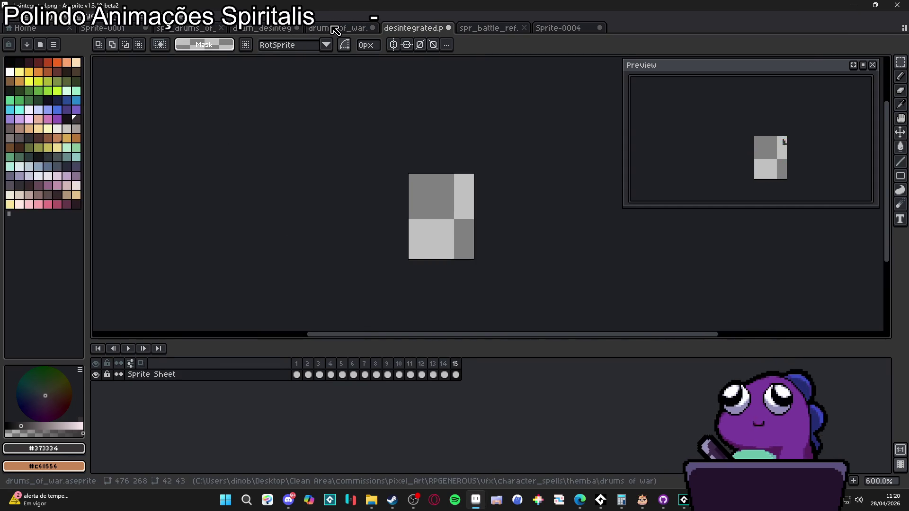
left_click(51, 63)
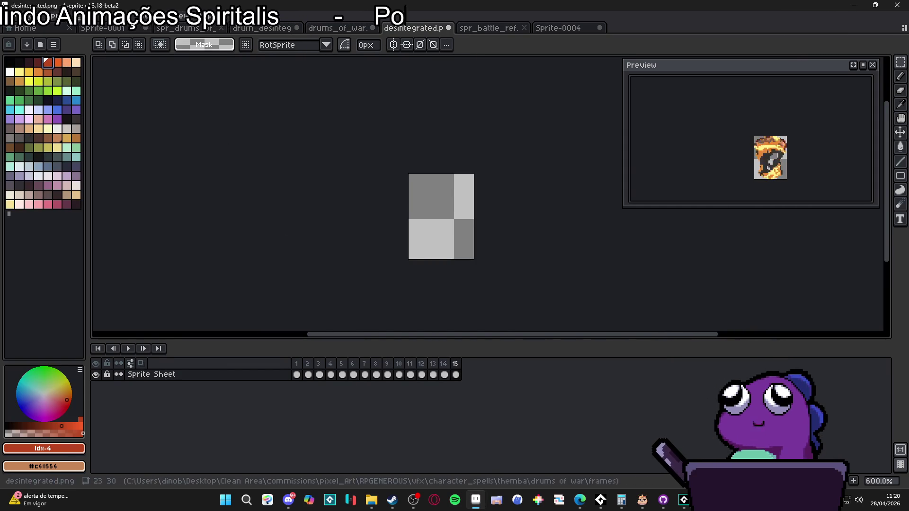
key("b")
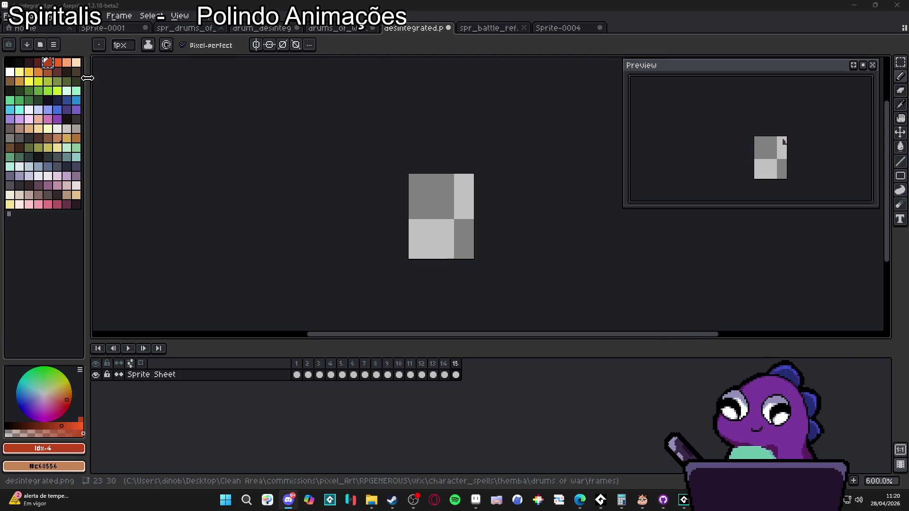
left_click(60, 66)
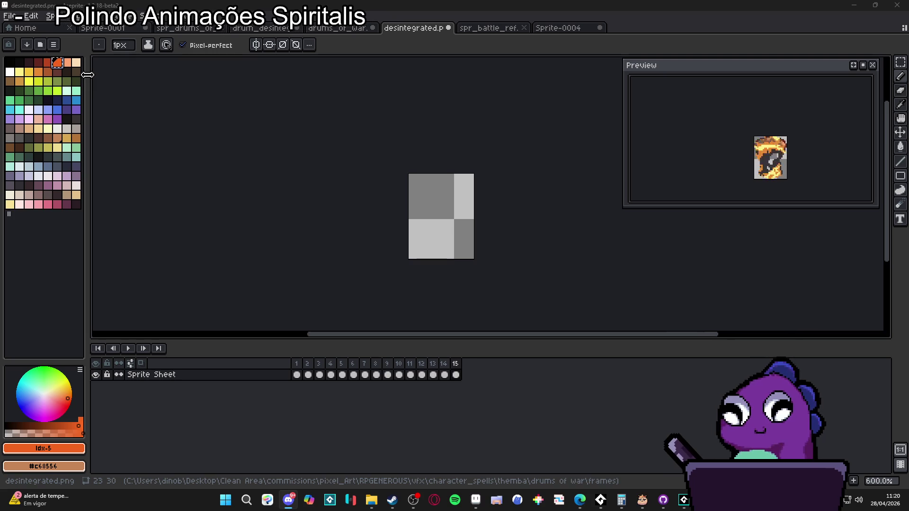
left_click(48, 62)
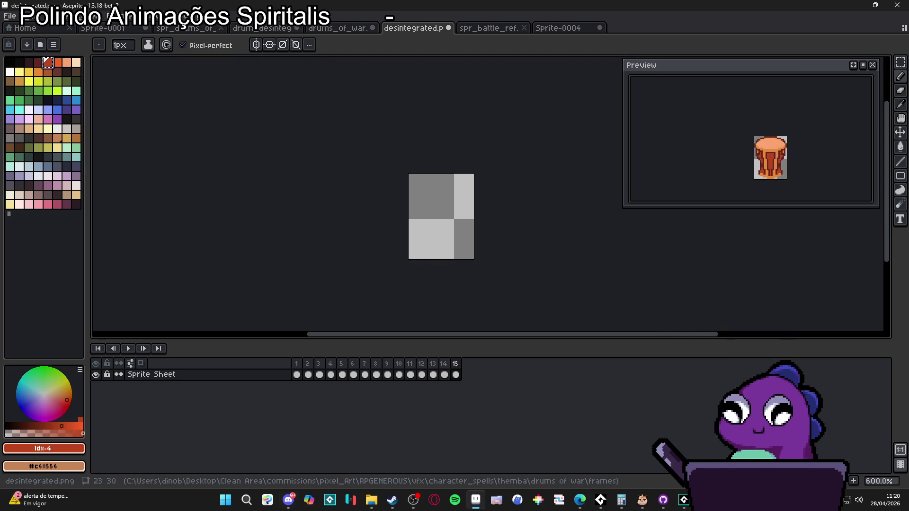